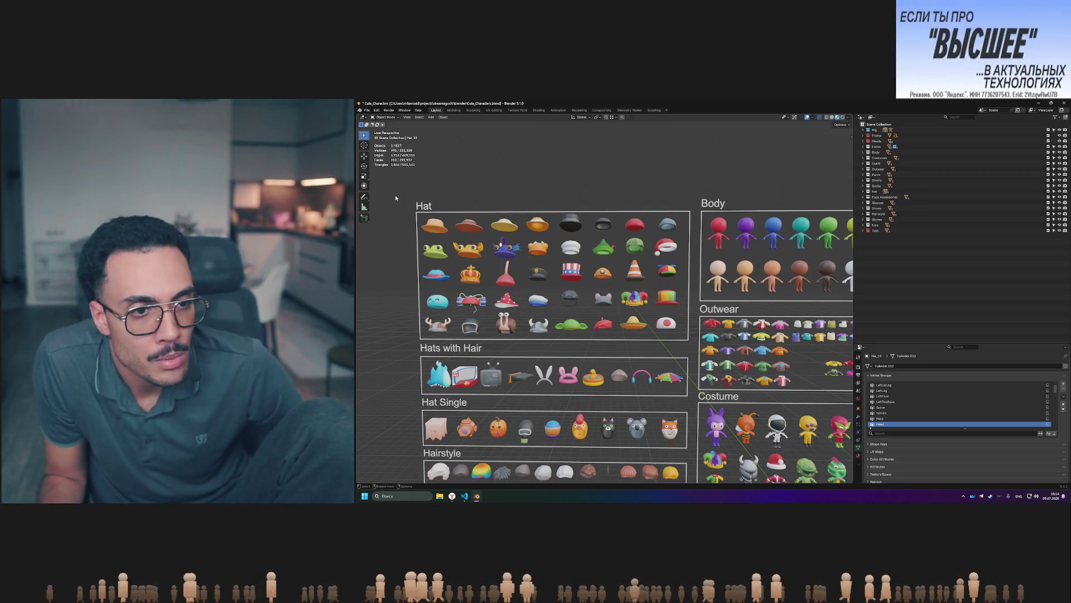
Bring the lower asset boards into view and select the mortarboard hat on Hat Single.
{"action": "mouse_move", "coordinate": [741, 278]}
{"action": "middle_mouse_down"}
{"action": "mouse_move", "coordinate": [723, 254]}
{"action": "mouse_move", "coordinate": [743, 256]}
{"action": "middle_mouse_up"}
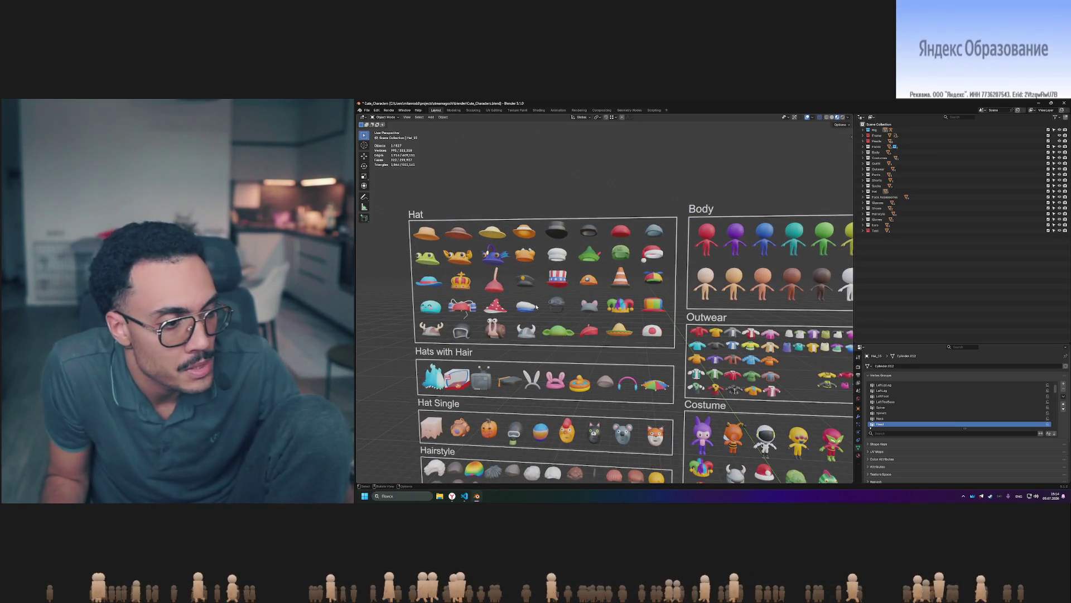
{"action": "middle_click_drag", "start_coordinate": [590, 323], "coordinate": [643, 242], "text": "shift"}
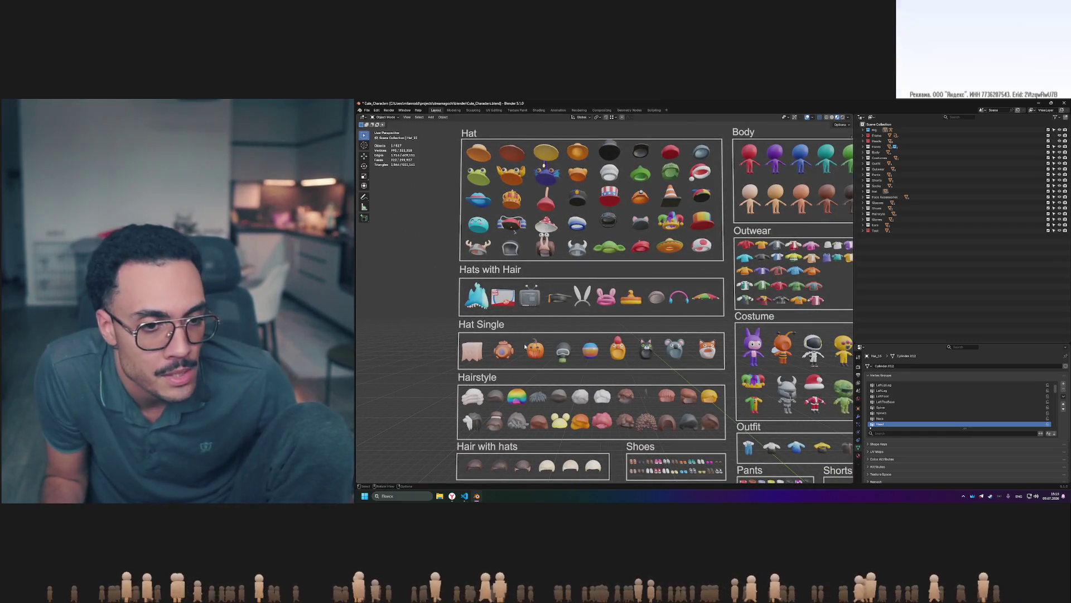
{"action": "left_click_drag", "start_coordinate": [517, 333], "coordinate": [563, 377]}
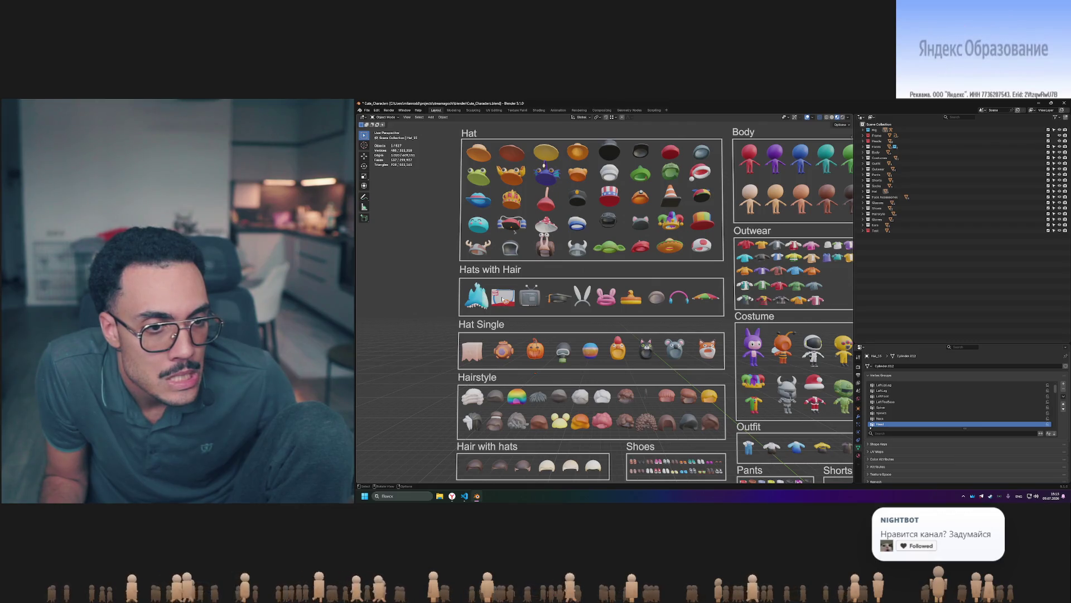
{"action": "left_click", "coordinate": [557, 297]}
{"action": "left_click", "coordinate": [546, 315]}
{"action": "left_click_drag", "start_coordinate": [547, 315], "coordinate": [572, 285]}
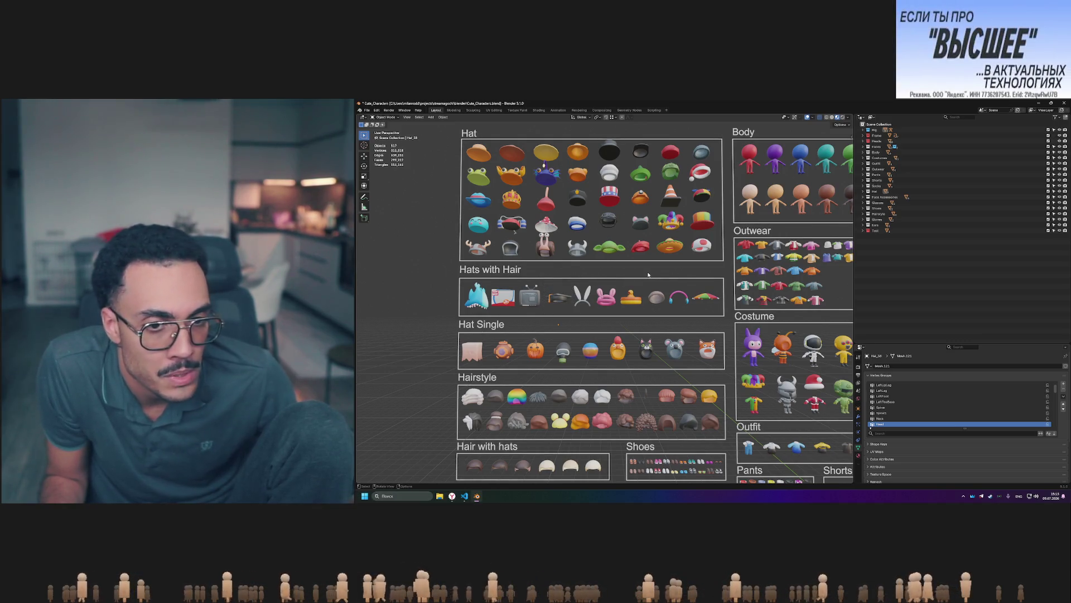
Select the Santa hat, then select and deselect the Uncle Sam hat.
{"action": "middle_click_drag", "start_coordinate": [663, 274], "coordinate": [660, 276]}
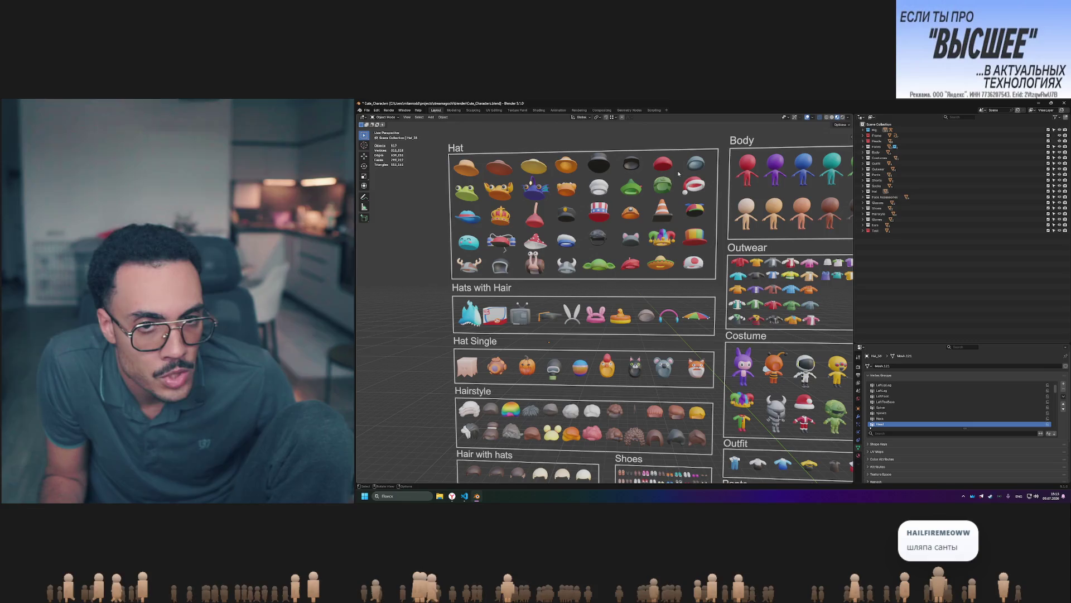
{"action": "left_click_drag", "start_coordinate": [710, 198], "coordinate": [710, 199]}
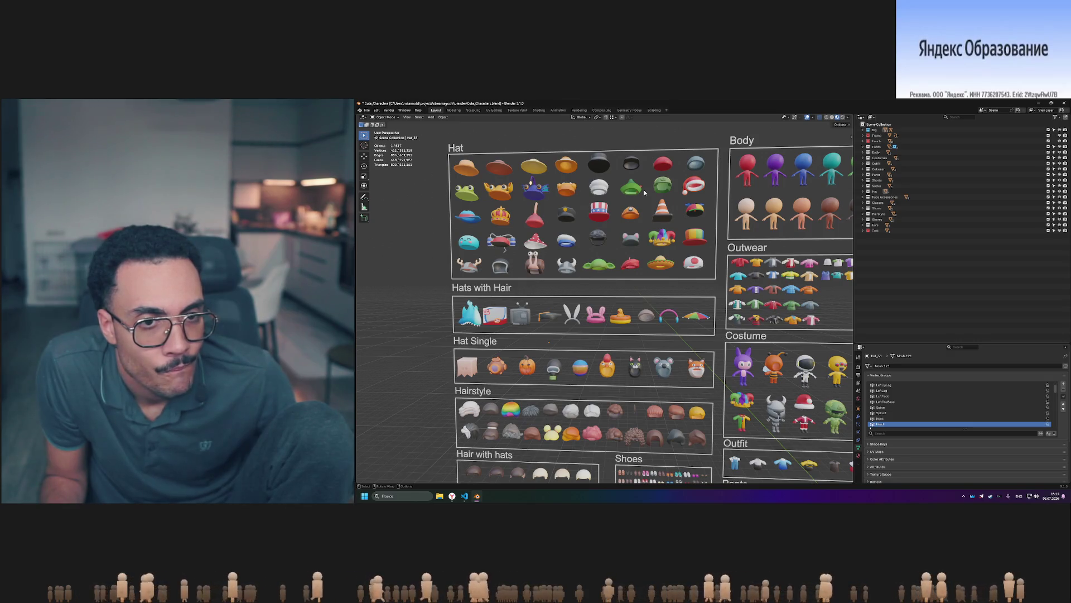
{"action": "scroll", "coordinate": [608, 247], "scroll_direction": "up", "scroll_amount": 7}
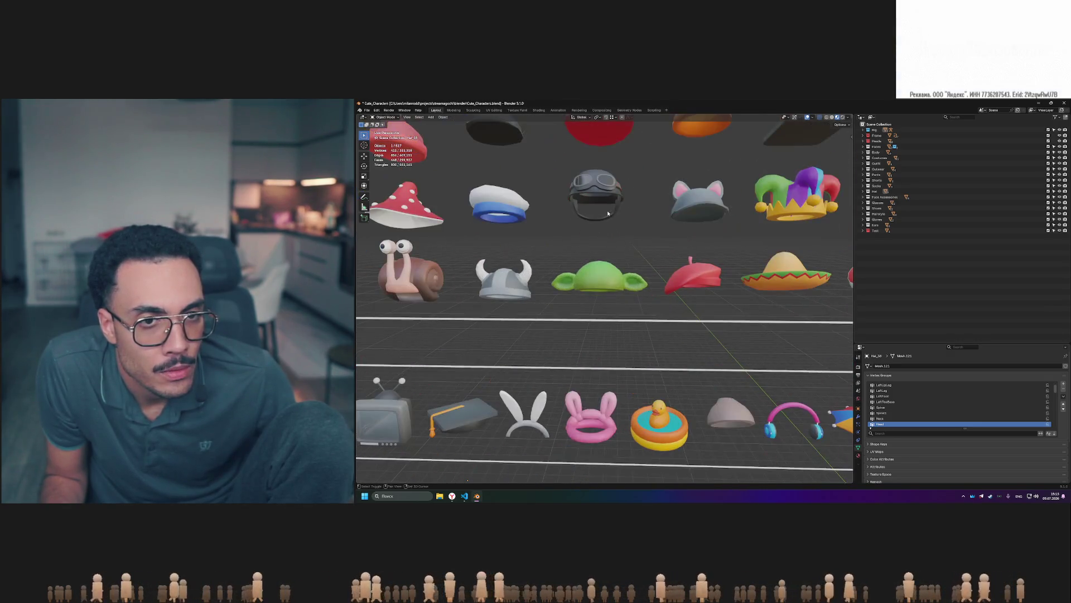
{"action": "middle_click_drag", "start_coordinate": [608, 248], "coordinate": [610, 270], "text": "shift"}
{"action": "left_click", "coordinate": [611, 245]}
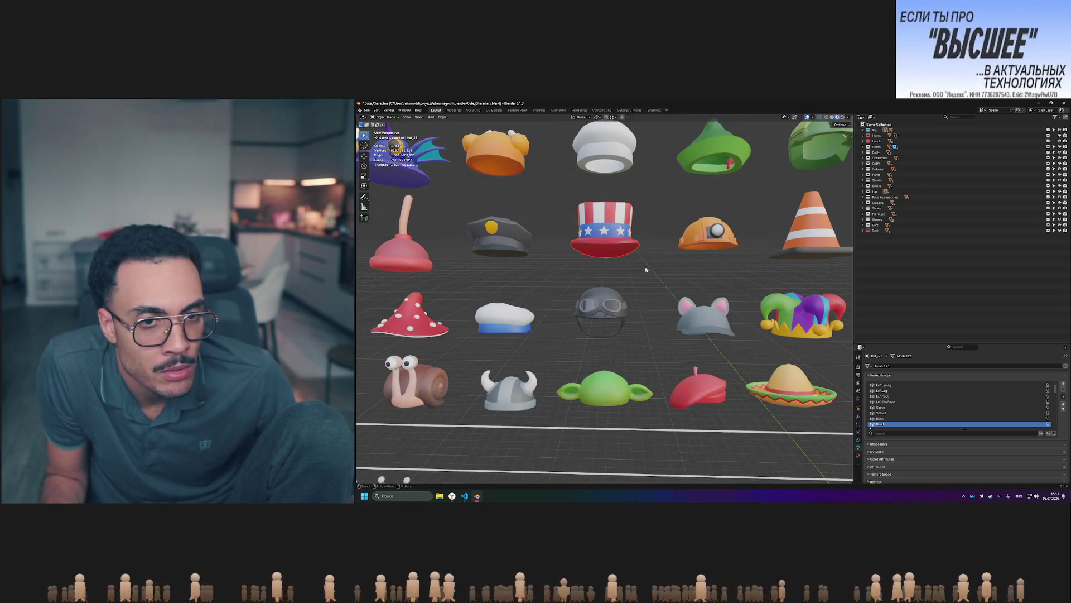
{"action": "left_click", "coordinate": [654, 268]}
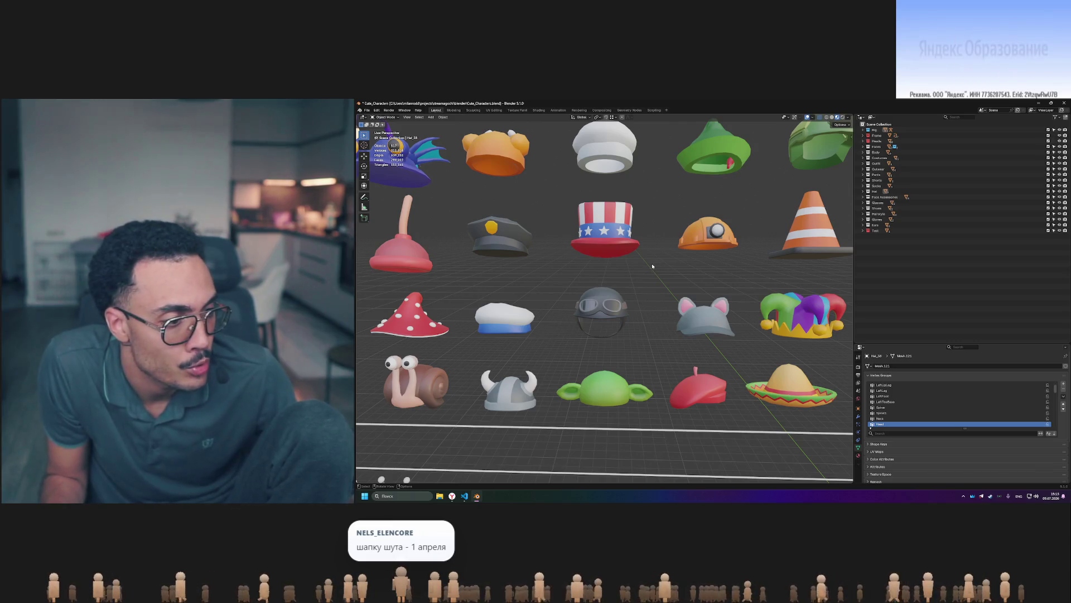
{"action": "scroll", "coordinate": [654, 269], "scroll_direction": "down", "scroll_amount": 5}
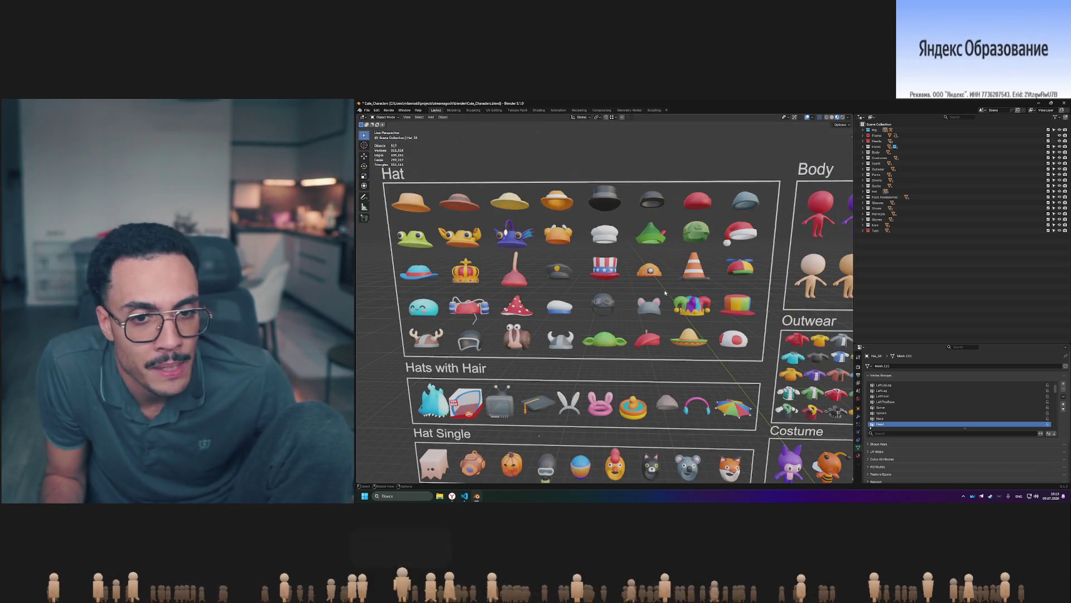
Select the jester hat and bunny ears, then look over the Hairstyle, Shoes and Faces boards.
{"action": "left_click_drag", "start_coordinate": [718, 324], "coordinate": [717, 323]}
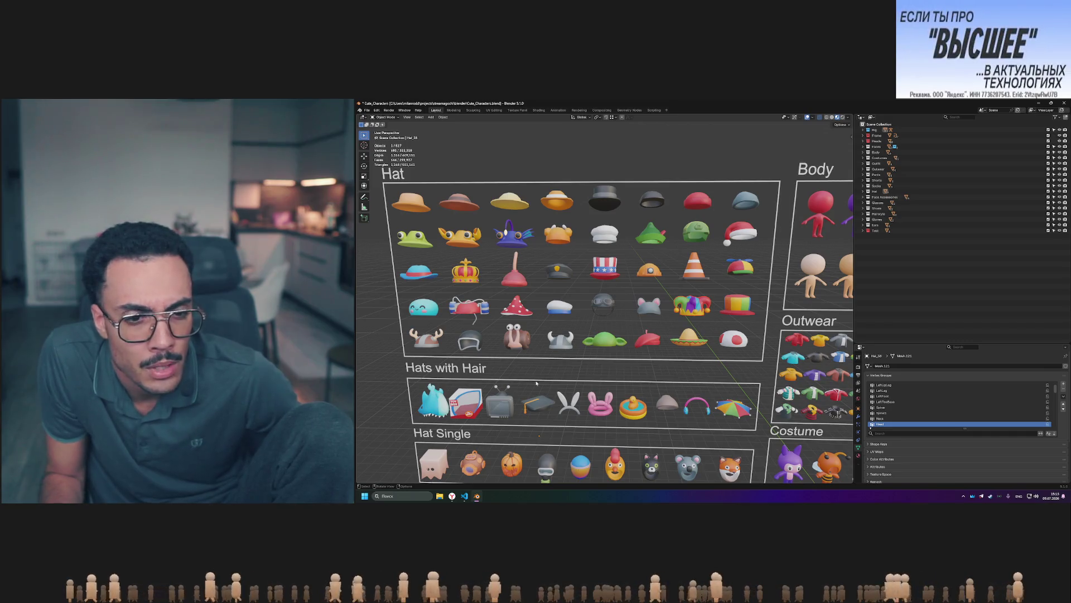
{"action": "left_click_drag", "start_coordinate": [573, 414], "coordinate": [575, 416]}
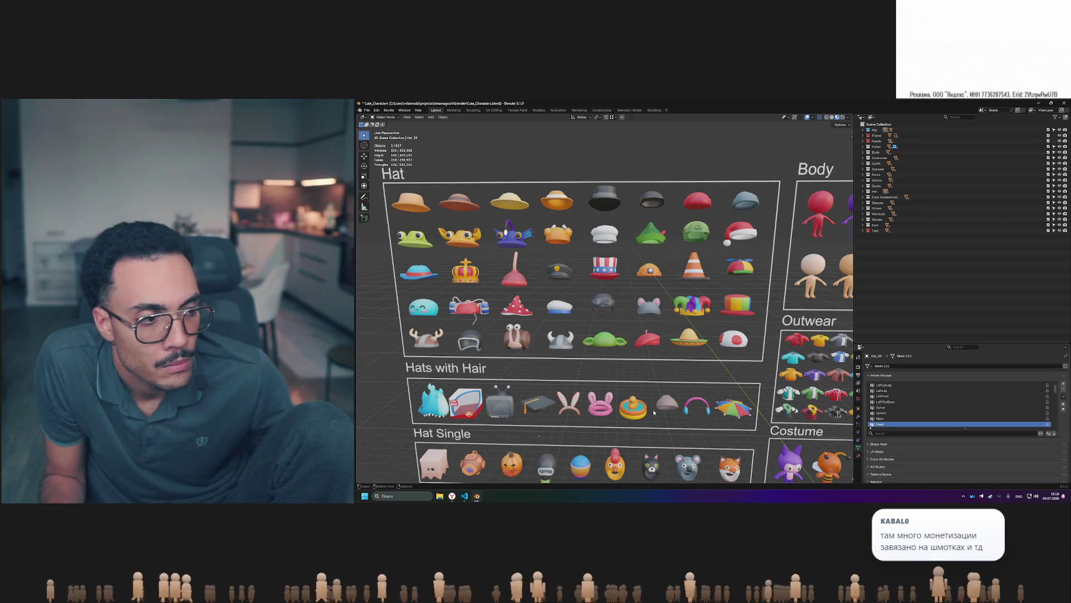
{"action": "middle_click_drag", "start_coordinate": [654, 412], "coordinate": [673, 328], "text": "shift"}
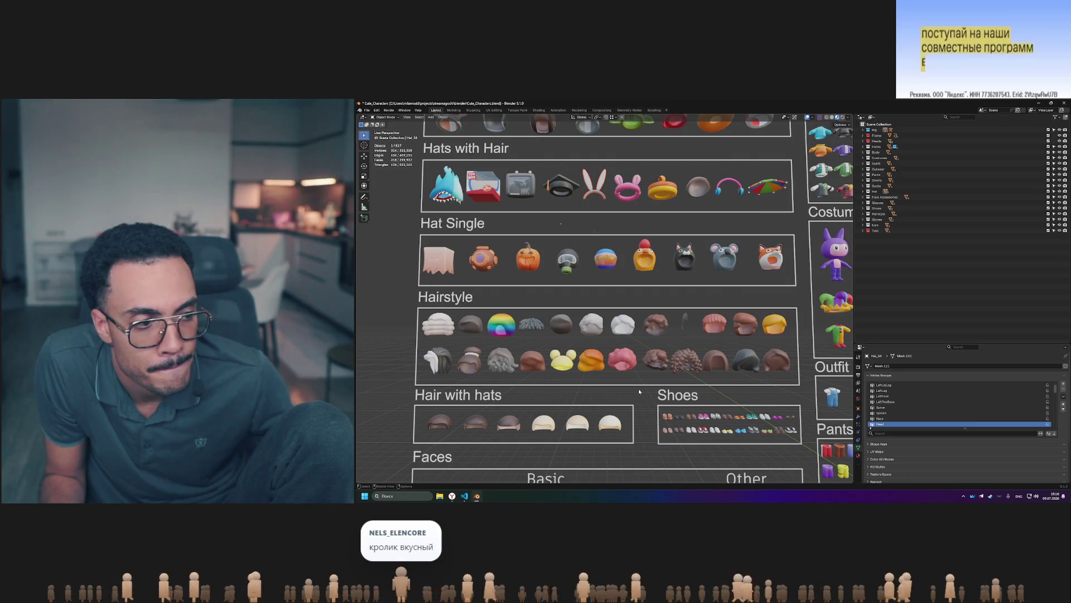
{"action": "mouse_move", "coordinate": [647, 401]}
{"action": "middle_mouse_down", "text": "shift"}
{"action": "mouse_move", "coordinate": [648, 327]}
{"action": "mouse_move", "coordinate": [628, 395]}
{"action": "mouse_move", "coordinate": [645, 388]}
{"action": "mouse_move", "coordinate": [651, 351]}
{"action": "mouse_move", "coordinate": [684, 380]}
{"action": "mouse_move", "coordinate": [704, 371]}
{"action": "middle_mouse_up", "text": "shift"}
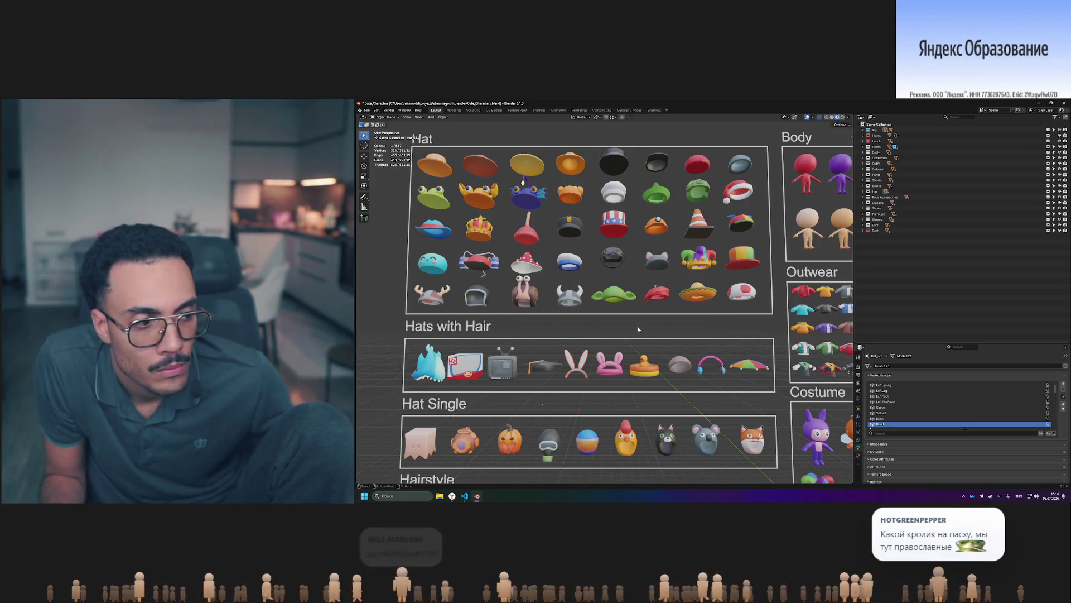
Back on the Hat grid, select its last hat, then select and deselect the rainbow hat.
{"action": "mouse_move", "coordinate": [624, 326]}
{"action": "middle_mouse_down", "text": "shift"}
{"action": "mouse_move", "coordinate": [674, 379]}
{"action": "mouse_move", "coordinate": [665, 356]}
{"action": "middle_mouse_up", "text": "shift"}
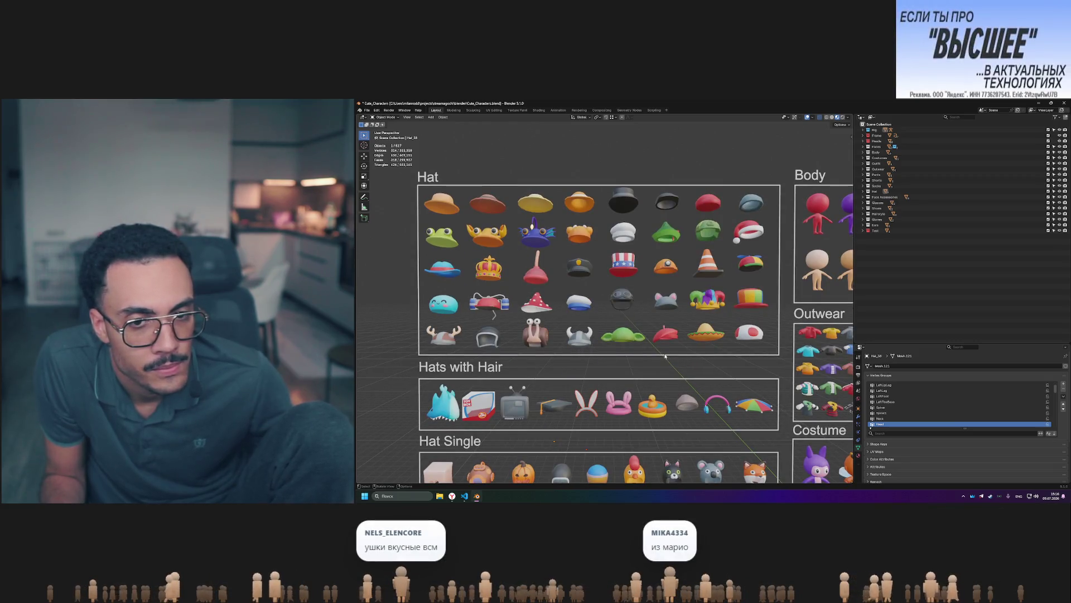
{"action": "left_click_drag", "start_coordinate": [767, 352], "coordinate": [767, 352]}
{"action": "left_click_drag", "start_coordinate": [740, 329], "coordinate": [776, 354]}
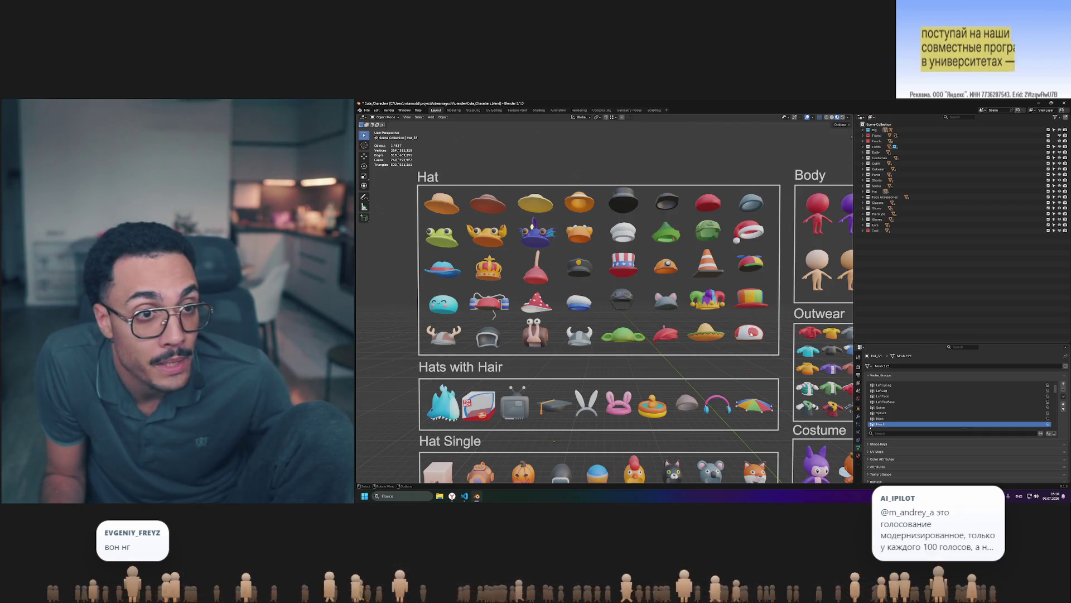
{"action": "middle_click_drag", "start_coordinate": [751, 334], "coordinate": [685, 354]}
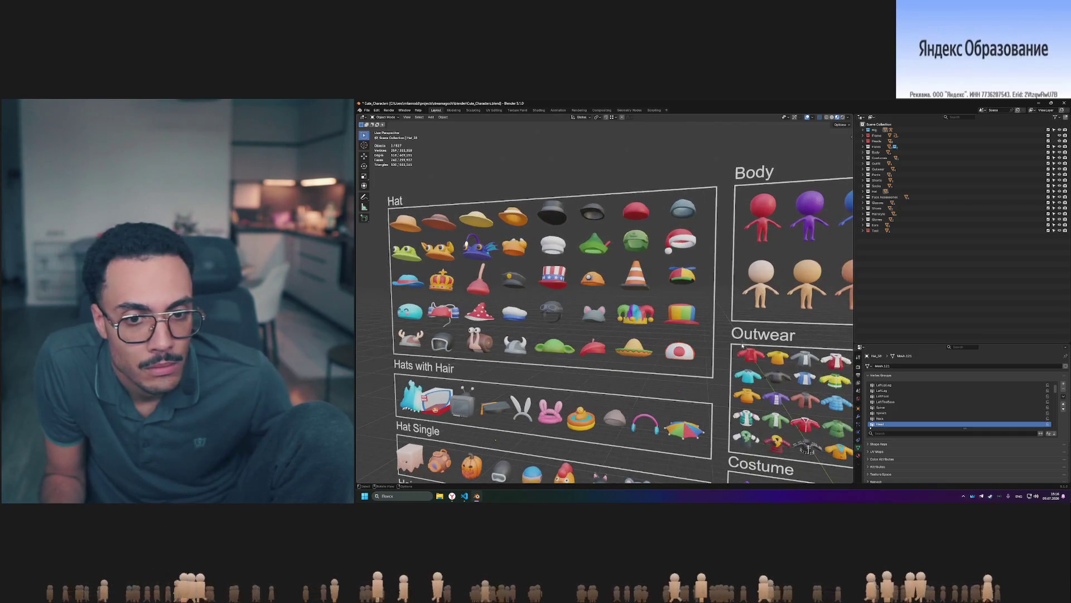
{"action": "scroll", "coordinate": [685, 354], "scroll_direction": "up", "scroll_amount": 2}
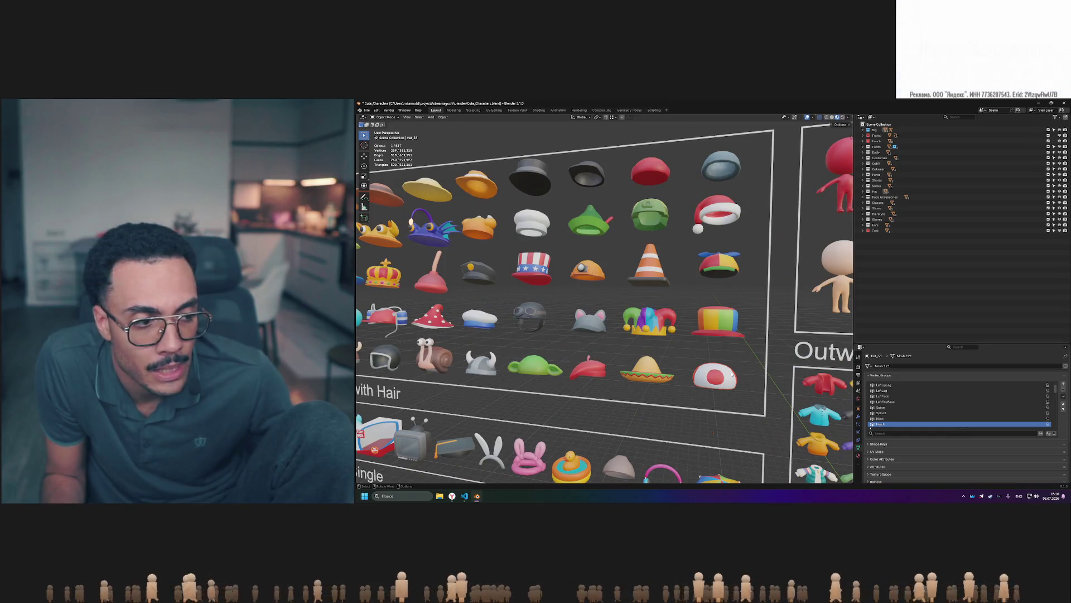
{"action": "scroll", "coordinate": [710, 370], "scroll_direction": "down", "scroll_amount": 3}
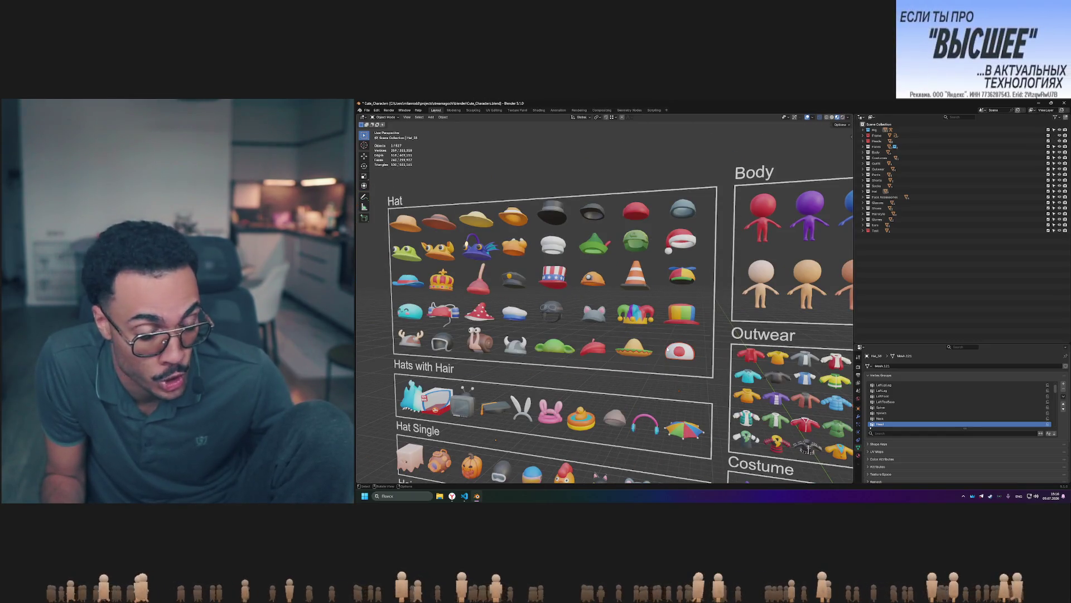
{"action": "middle_click_drag", "start_coordinate": [672, 350], "coordinate": [694, 352]}
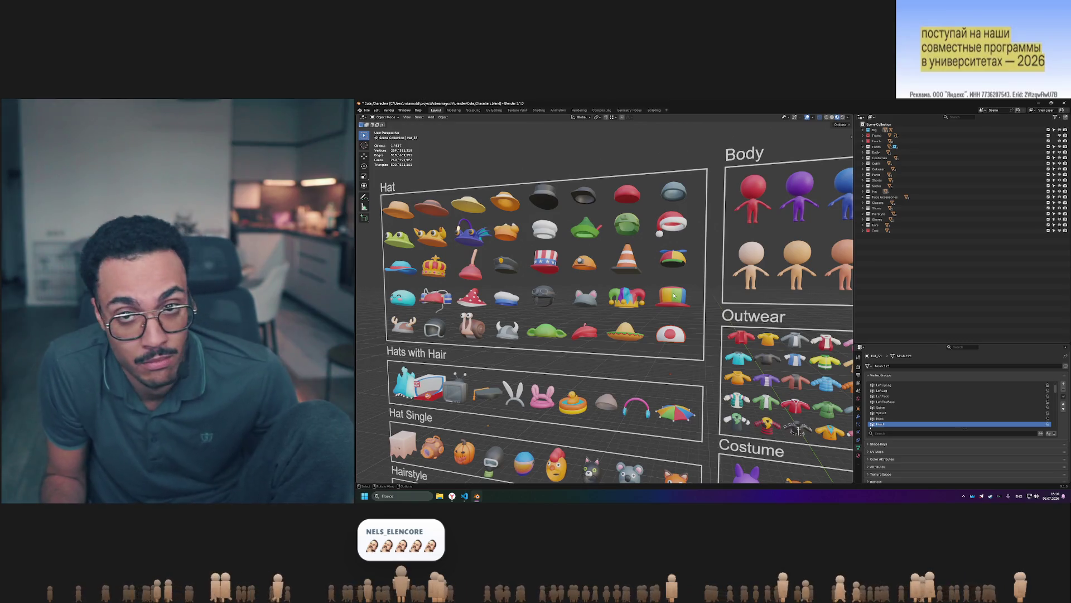
{"action": "left_click_drag", "start_coordinate": [671, 299], "coordinate": [647, 317]}
{"action": "left_click", "coordinate": [704, 293]}
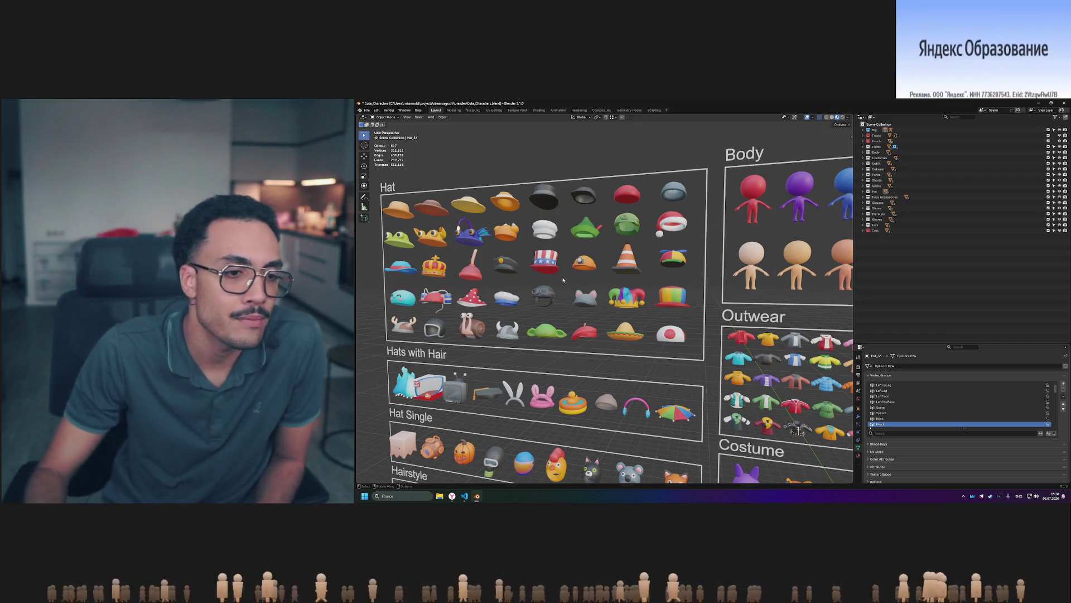
From a frontal view, select the brown, red, light grey and dark cap hats.
{"action": "middle_click_drag", "start_coordinate": [561, 276], "coordinate": [602, 315]}
{"action": "left_click", "coordinate": [487, 177]}
{"action": "middle_click_drag", "start_coordinate": [487, 177], "coordinate": [573, 206]}
{"action": "left_click", "coordinate": [709, 209]}
{"action": "middle_click_drag", "start_coordinate": [708, 209], "coordinate": [673, 255]}
{"action": "left_click", "coordinate": [734, 301]}
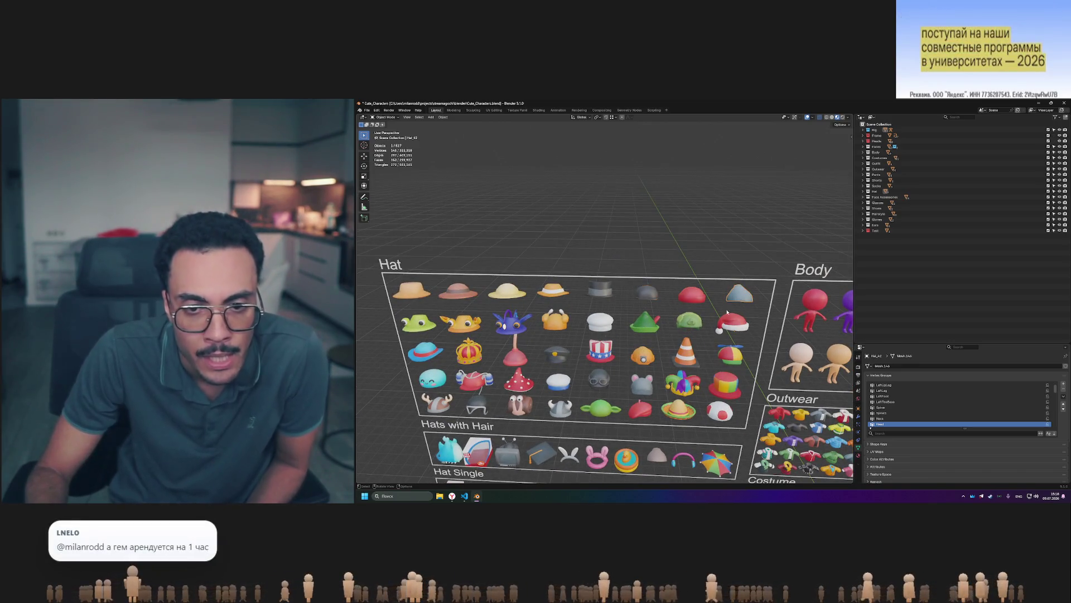
{"action": "left_click", "coordinate": [559, 353]}
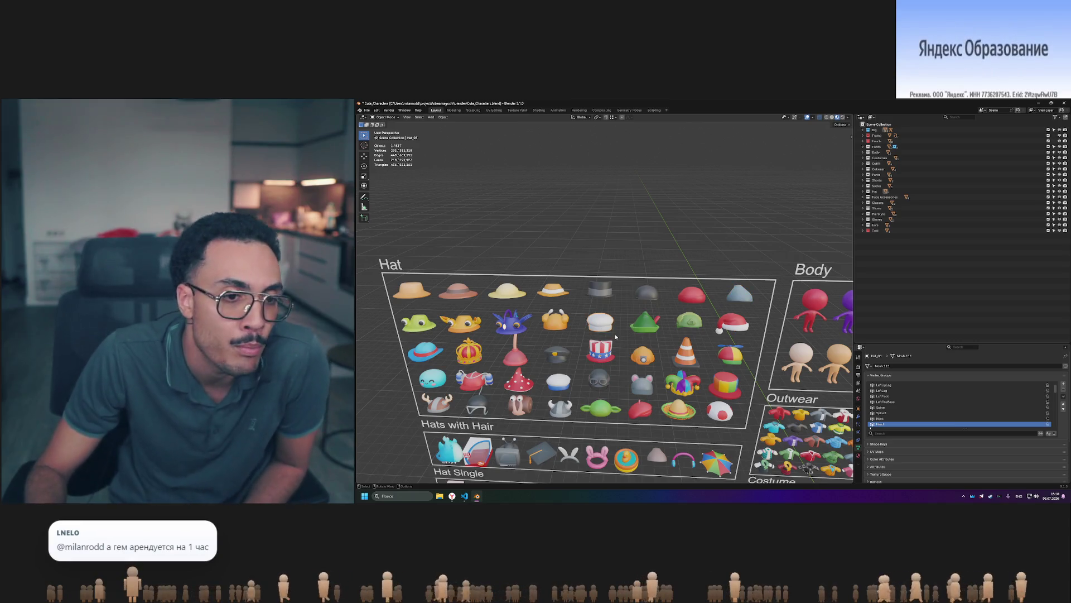
With the Hat board facing the camera, select the goggles helmet and white sailor cap.
{"action": "middle_click_drag", "start_coordinate": [488, 370], "coordinate": [610, 330]}
{"action": "left_click", "coordinate": [611, 331]}
{"action": "scroll", "coordinate": [611, 330], "scroll_direction": "up", "scroll_amount": 2}
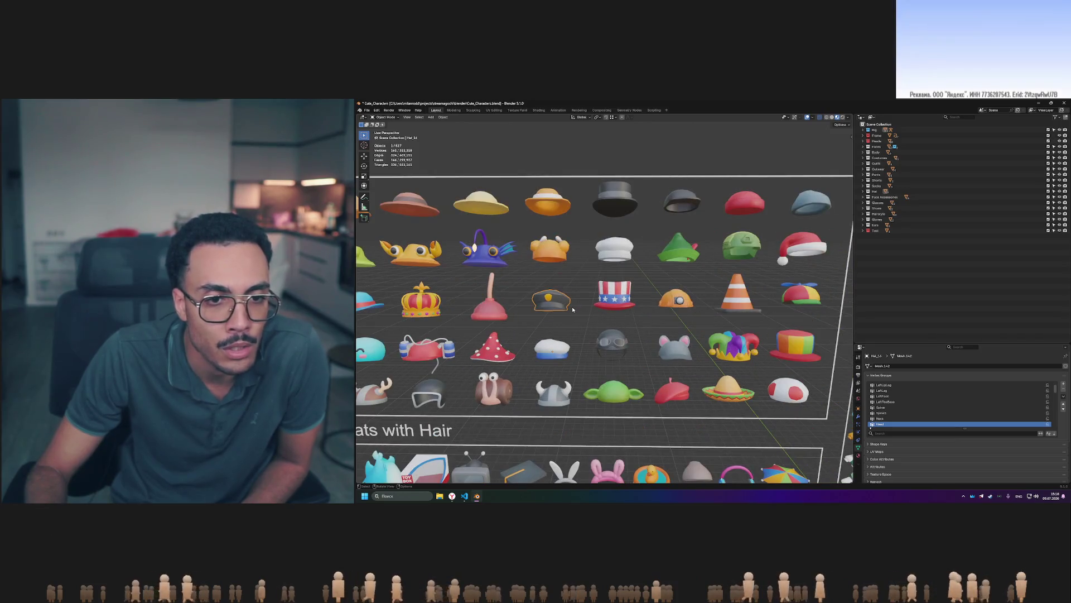
{"action": "scroll", "coordinate": [560, 311], "scroll_direction": "down", "scroll_amount": 2}
{"action": "scroll", "coordinate": [559, 310], "scroll_direction": "up", "scroll_amount": 2}
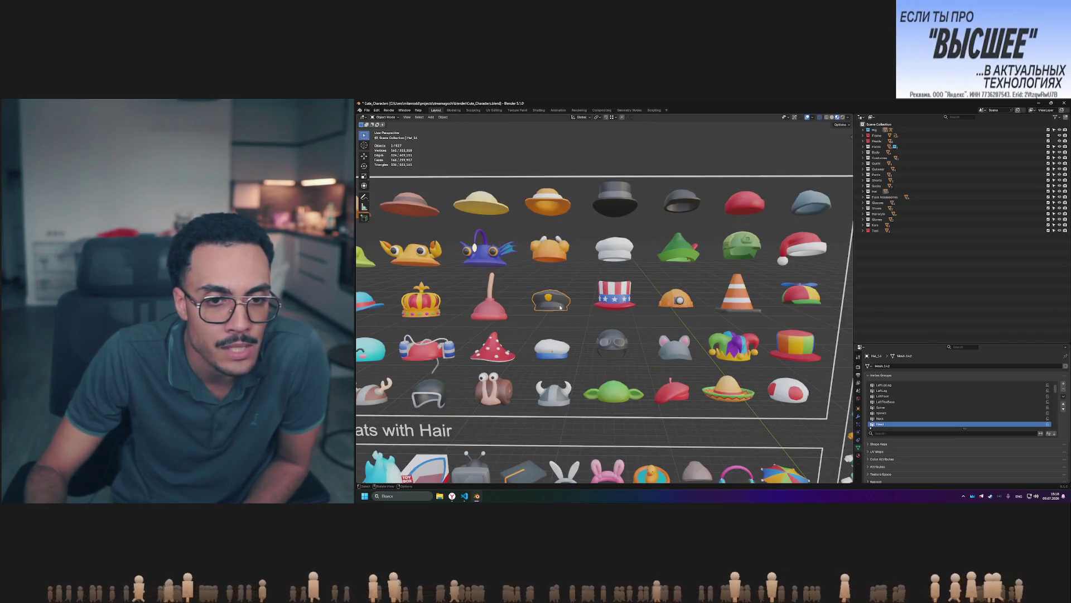
{"action": "left_click", "coordinate": [557, 352]}
{"action": "scroll", "coordinate": [556, 352], "scroll_direction": "down", "scroll_amount": 2}
{"action": "middle_click_drag", "start_coordinate": [556, 352], "coordinate": [593, 353]}
{"action": "scroll", "coordinate": [593, 353], "scroll_direction": "up", "scroll_amount": 2}
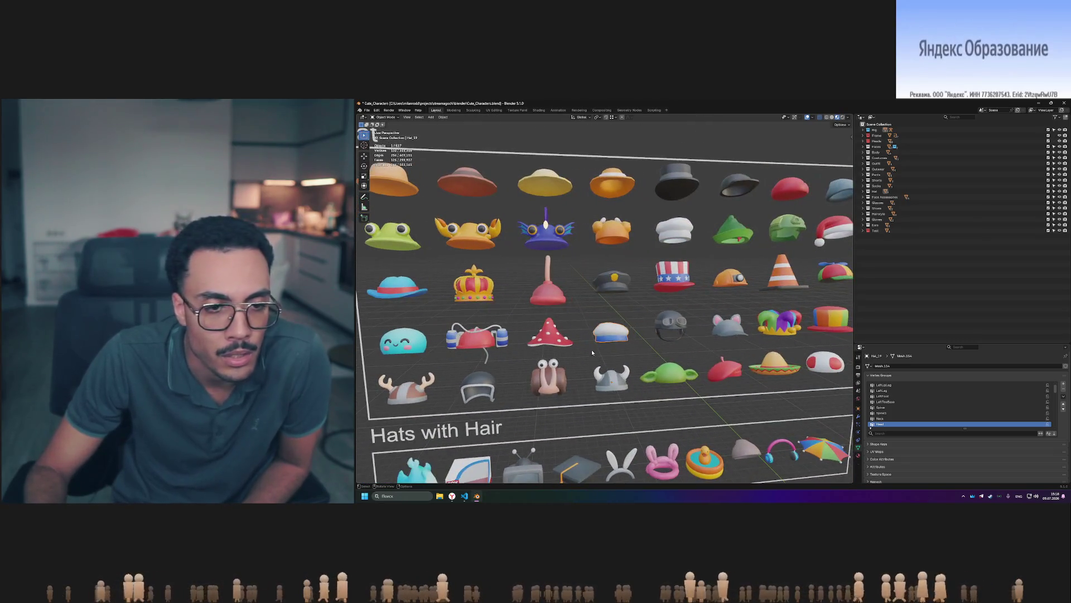
{"action": "scroll", "coordinate": [612, 341], "scroll_direction": "down", "scroll_amount": 2}
{"action": "scroll", "coordinate": [608, 342], "scroll_direction": "up", "scroll_amount": 2}
{"action": "scroll", "coordinate": [603, 343], "scroll_direction": "down", "scroll_amount": 2}
{"action": "scroll", "coordinate": [598, 344], "scroll_direction": "down", "scroll_amount": 1}
{"action": "scroll", "coordinate": [598, 344], "scroll_direction": "up", "scroll_amount": 2}
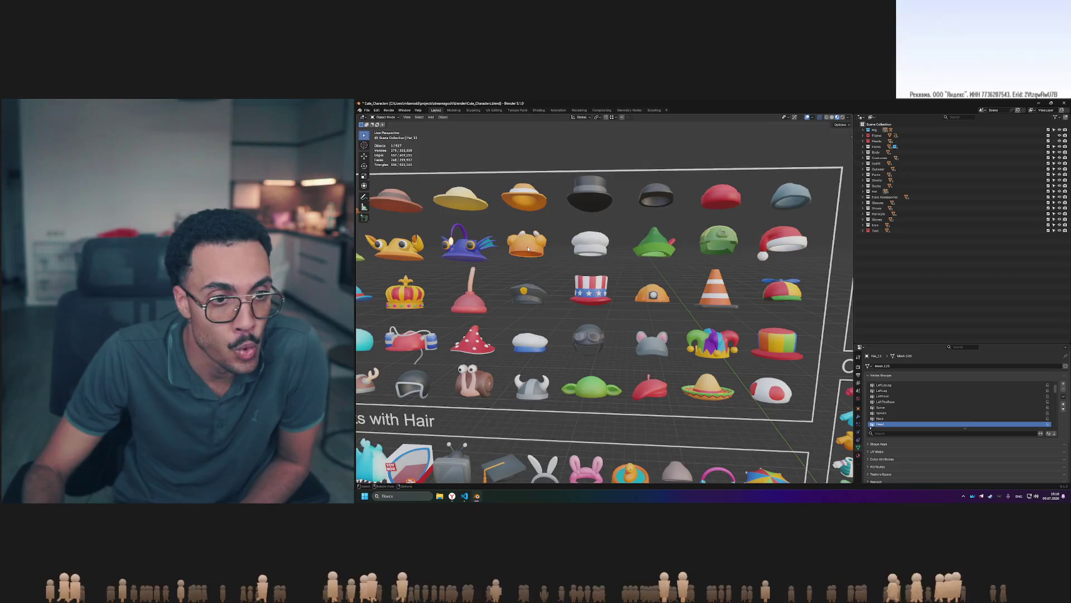
Select the frog hat, green hat and fox hat in the Hat grids.
{"action": "middle_click_drag", "start_coordinate": [705, 251], "coordinate": [394, 234]}
{"action": "left_click", "coordinate": [394, 235]}
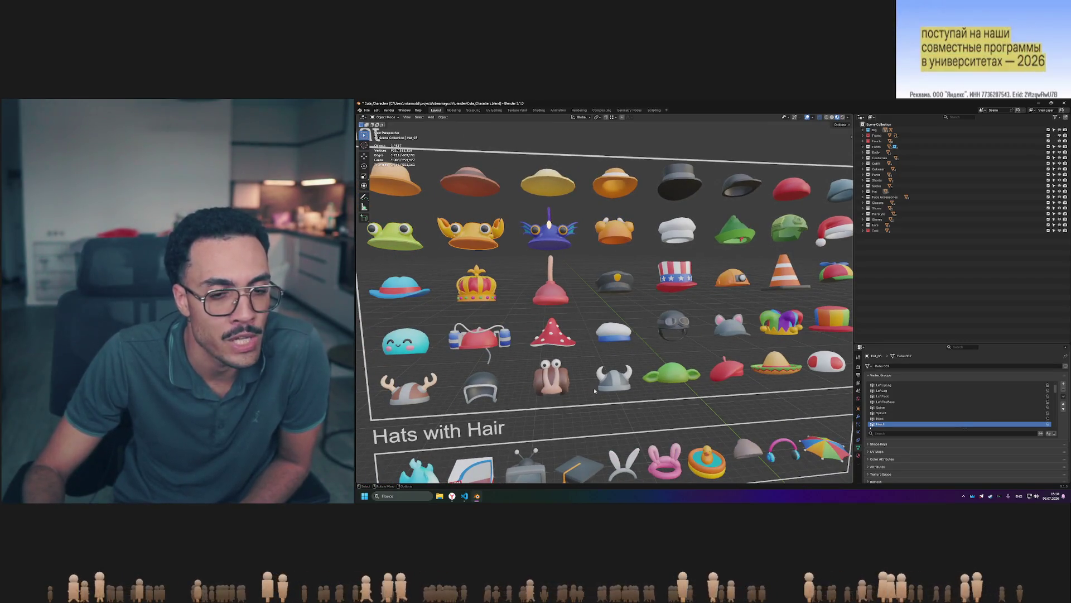
{"action": "mouse_move", "coordinate": [614, 394]}
{"action": "middle_mouse_down"}
{"action": "mouse_move", "coordinate": [632, 397]}
{"action": "mouse_move", "coordinate": [593, 371]}
{"action": "middle_mouse_up"}
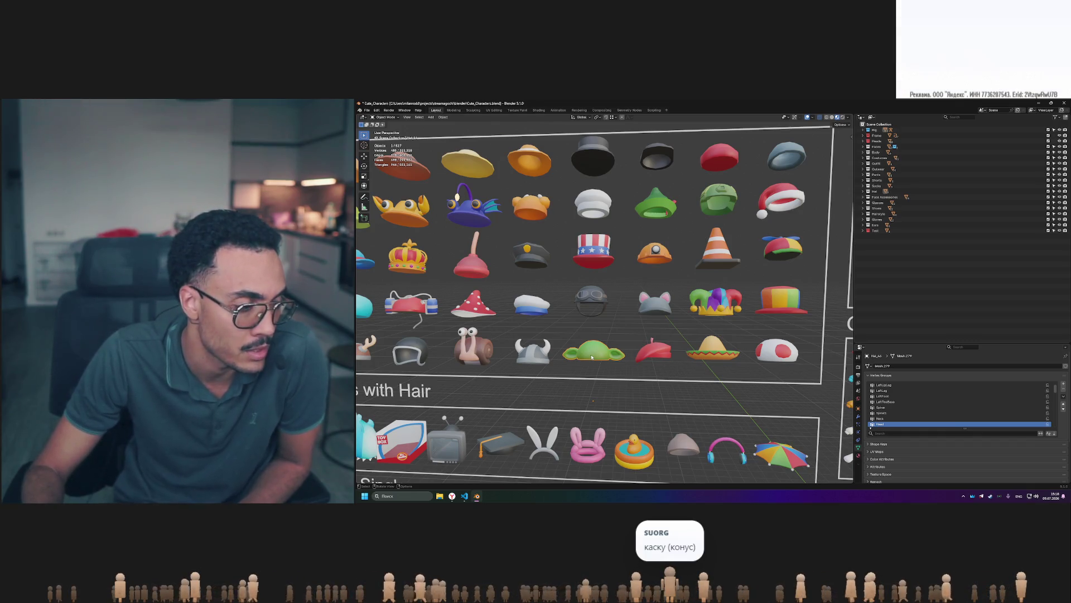
{"action": "mouse_move", "coordinate": [592, 357]}
{"action": "middle_mouse_down"}
{"action": "mouse_move", "coordinate": [724, 279]}
{"action": "mouse_move", "coordinate": [741, 294]}
{"action": "middle_mouse_up"}
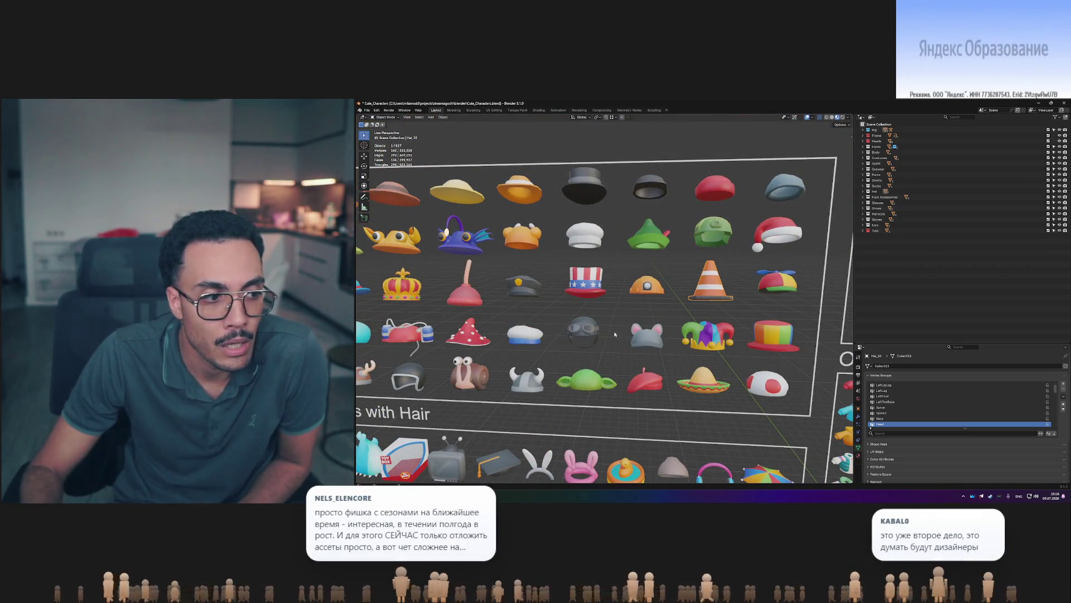
{"action": "scroll", "coordinate": [615, 333], "scroll_direction": "down", "scroll_amount": 3}
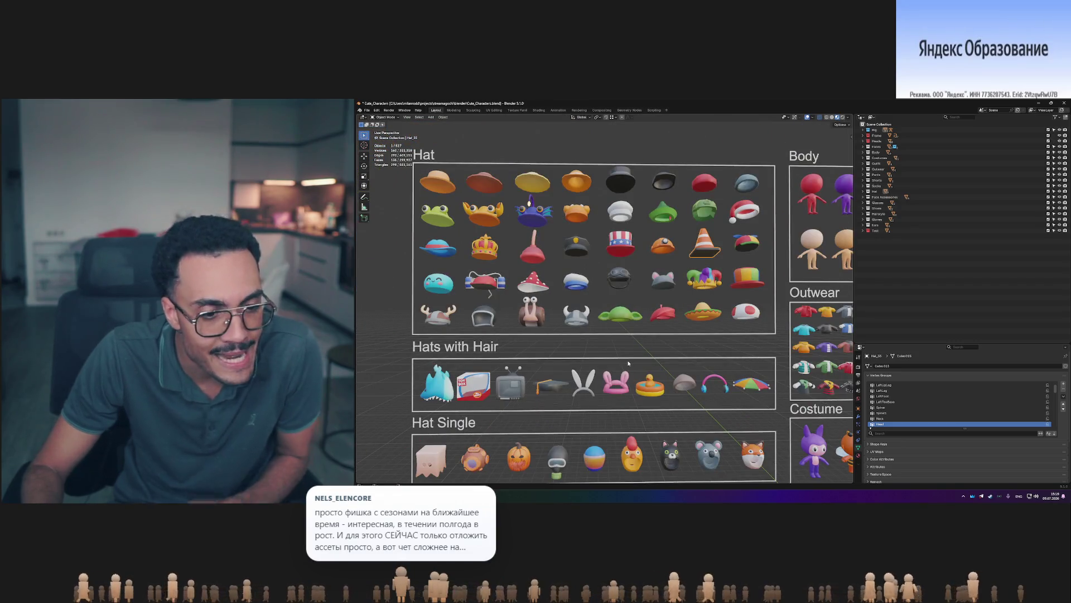
{"action": "left_click", "coordinate": [621, 319]}
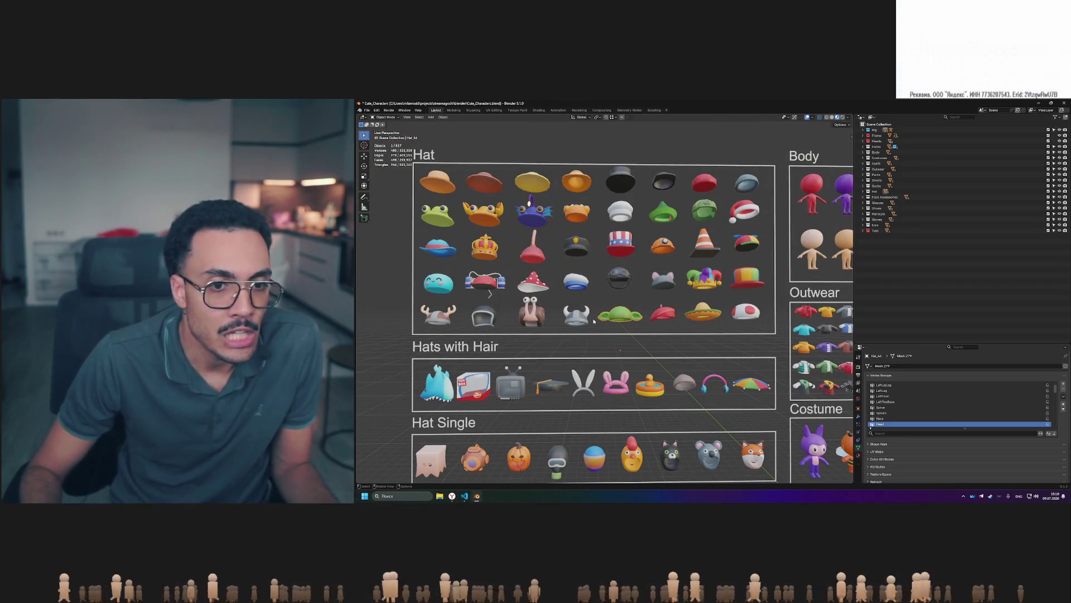
{"action": "scroll", "coordinate": [594, 321], "scroll_direction": "down", "scroll_amount": 3, "text": "shift"}
{"action": "scroll", "coordinate": [667, 346], "scroll_direction": "down", "scroll_amount": 2, "text": "shift"}
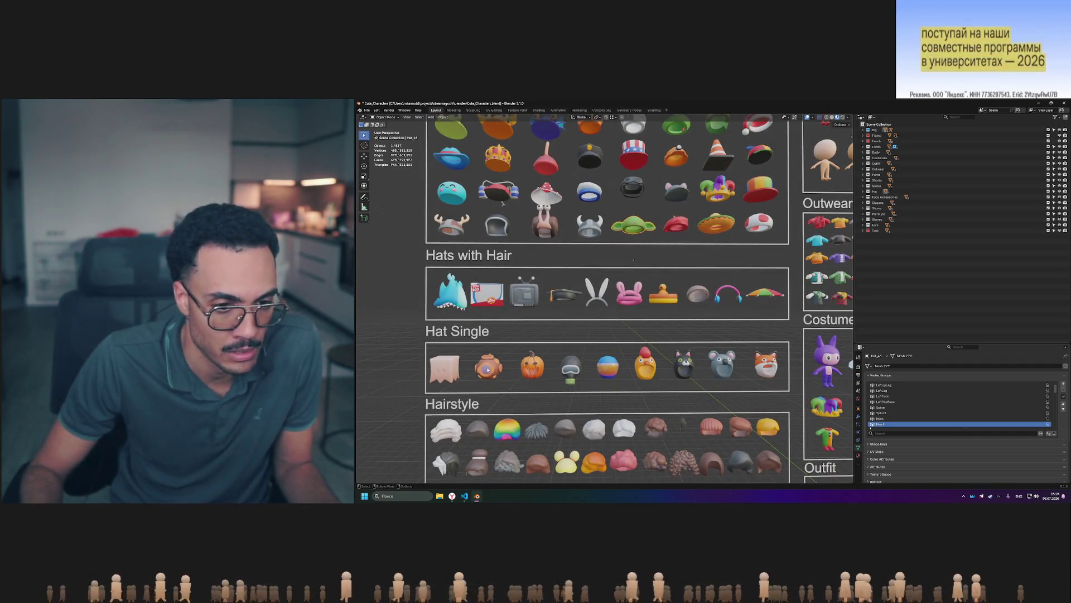
{"action": "scroll", "coordinate": [532, 378], "scroll_direction": "up", "scroll_amount": 2}
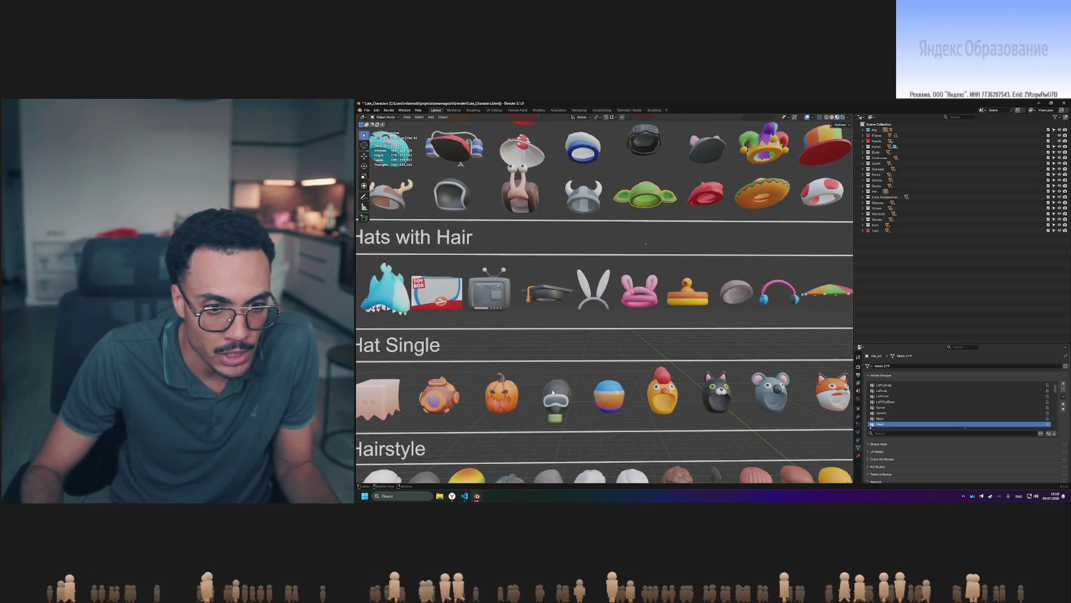
{"action": "scroll", "coordinate": [586, 403], "scroll_direction": "down", "scroll_amount": 3, "text": "shift"}
{"action": "middle_click_drag", "start_coordinate": [655, 363], "coordinate": [571, 371]}
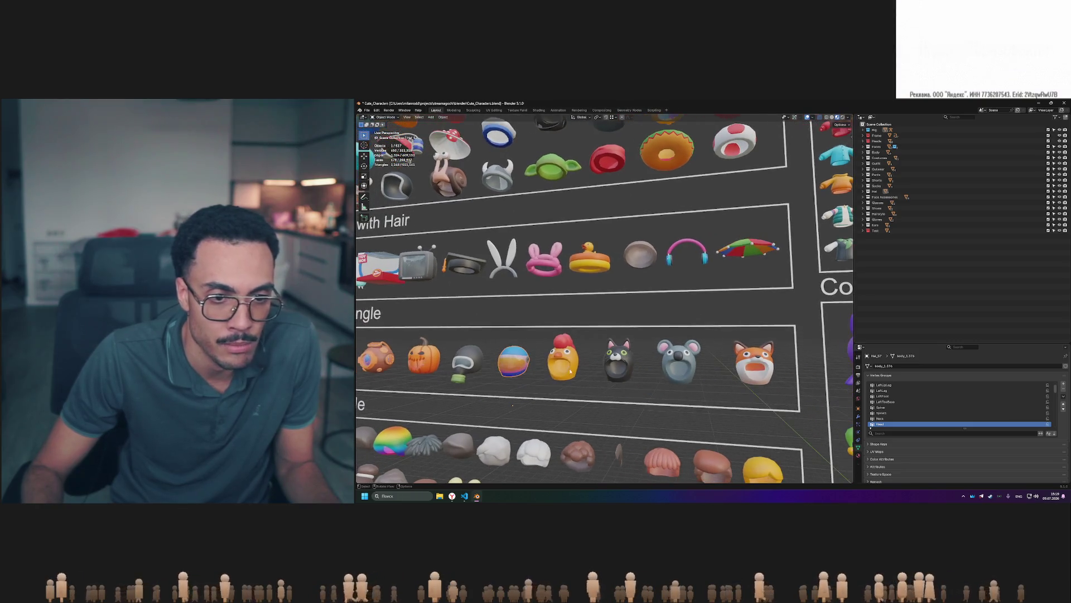
{"action": "left_click", "coordinate": [745, 368]}
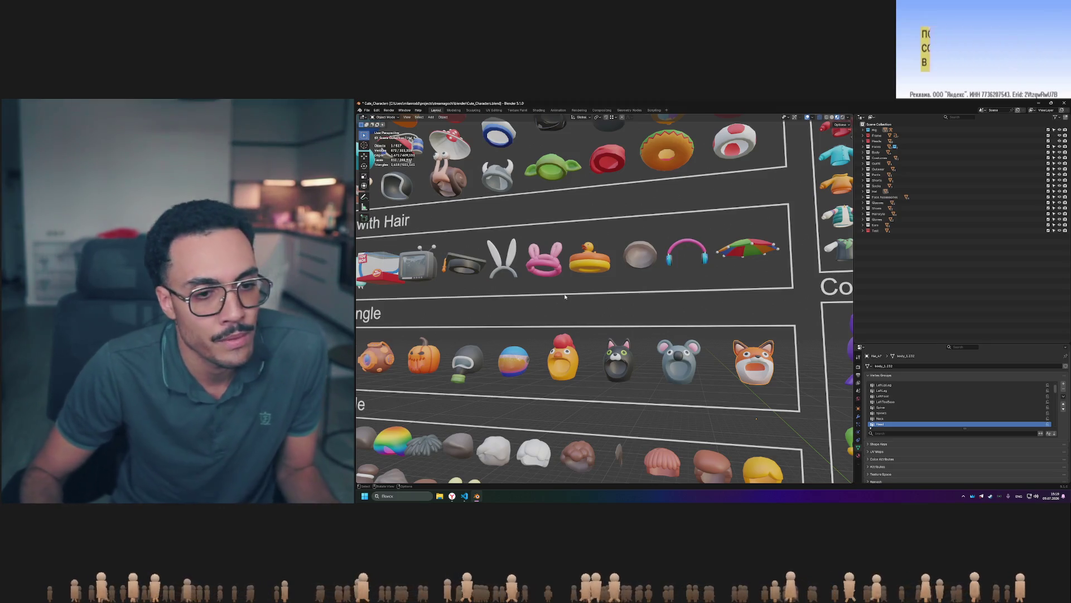
Add a Hat Single item to the selection and box-select near that board.
{"action": "scroll", "coordinate": [565, 296], "scroll_direction": "down", "scroll_amount": 5}
{"action": "scroll", "coordinate": [565, 296], "scroll_direction": "up", "scroll_amount": 2}
{"action": "scroll", "coordinate": [590, 316], "scroll_direction": "up", "scroll_amount": 3}
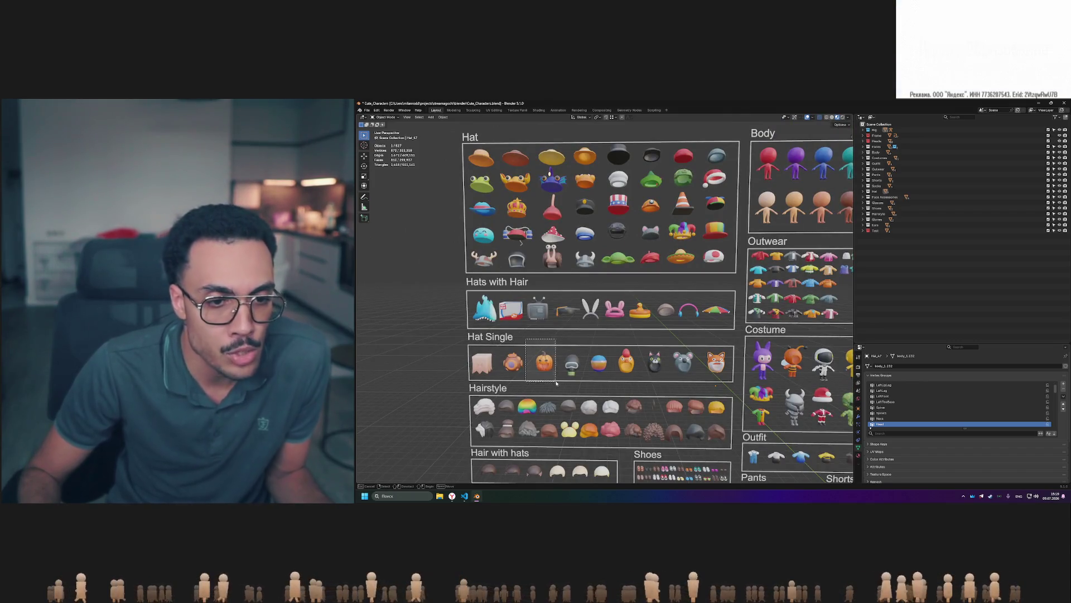
{"action": "left_click", "coordinate": [560, 344], "text": "shift"}
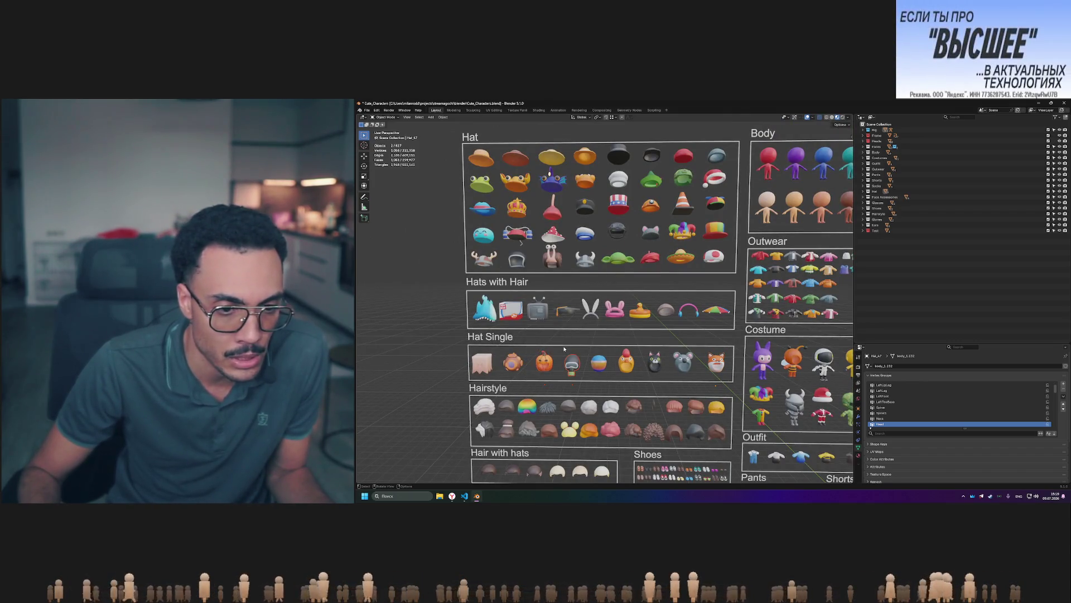
{"action": "left_click_drag", "start_coordinate": [557, 337], "coordinate": [533, 382]}
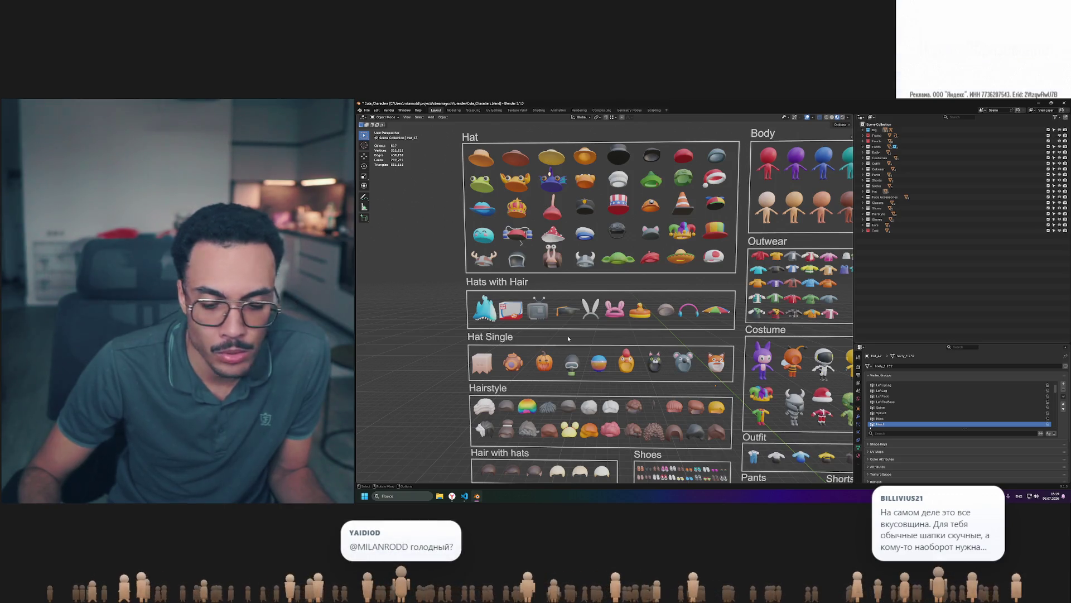
{"action": "mouse_move", "coordinate": [569, 338]}
{"action": "middle_mouse_down", "text": "shift"}
{"action": "mouse_move", "coordinate": [617, 329]}
{"action": "mouse_move", "coordinate": [458, 328]}
{"action": "mouse_move", "coordinate": [543, 238]}
{"action": "mouse_move", "coordinate": [643, 301]}
{"action": "mouse_move", "coordinate": [519, 246]}
{"action": "middle_mouse_up", "text": "shift"}
{"action": "scroll", "coordinate": [645, 323], "scroll_direction": "up", "scroll_amount": 6}
{"action": "scroll", "coordinate": [645, 323], "scroll_direction": "down", "scroll_amount": 2, "text": "ctrl"}
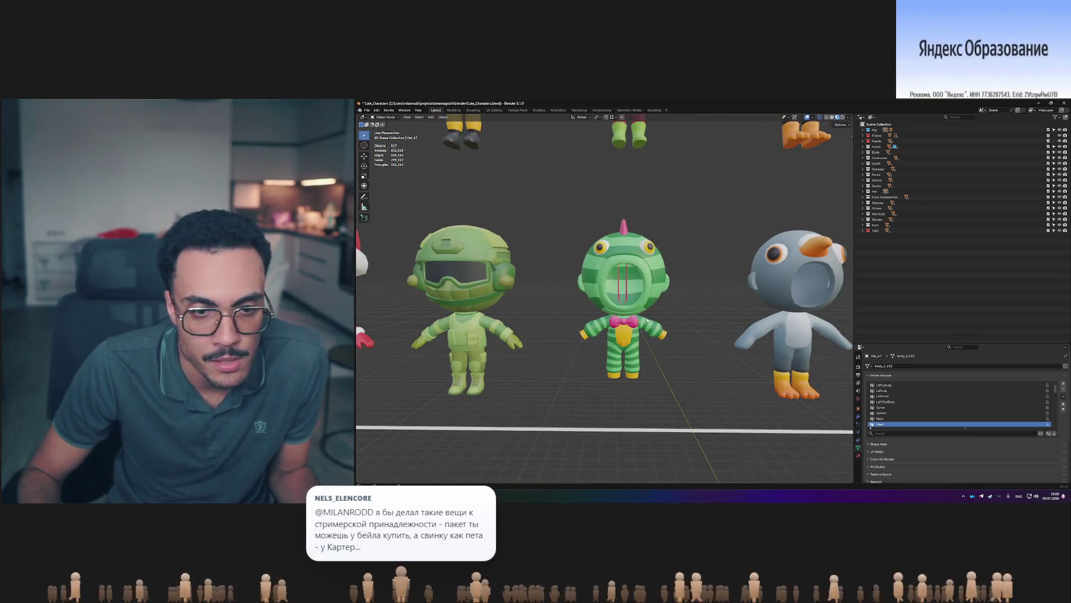
Select the watermelon costume head and the soldier costume body and vest.
{"action": "middle_click_drag", "start_coordinate": [614, 289], "coordinate": [704, 271], "text": "shift"}
{"action": "left_click", "coordinate": [704, 271]}
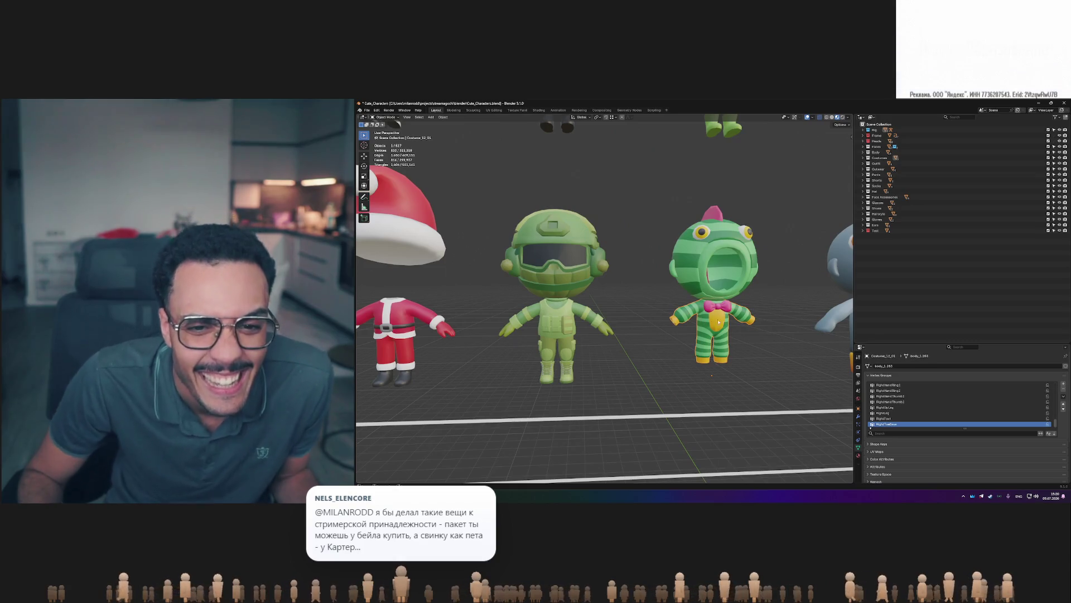
{"action": "left_click", "coordinate": [565, 338]}
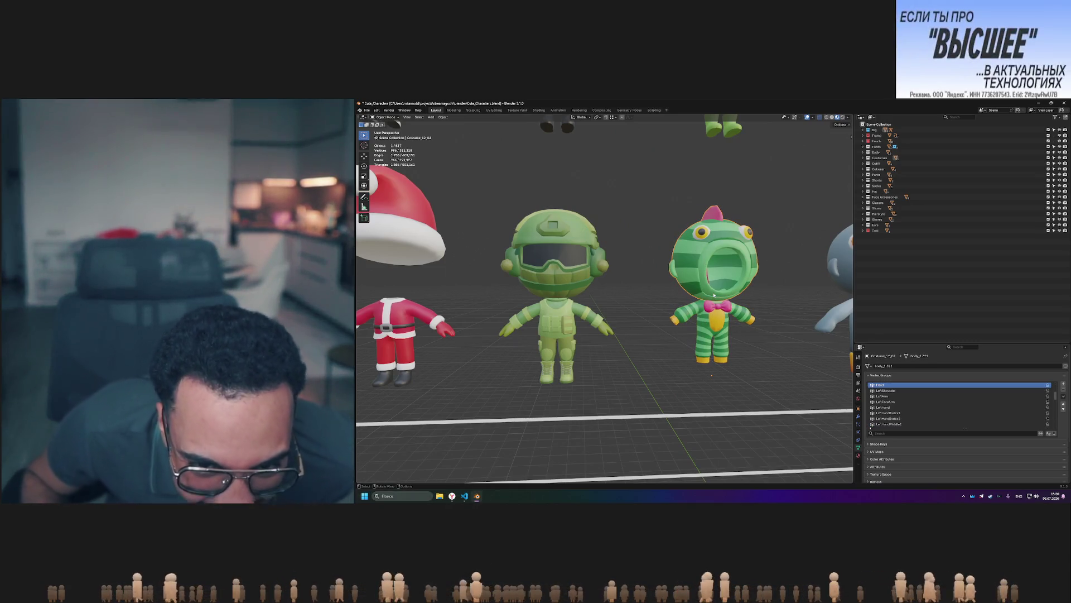
{"action": "left_click", "coordinate": [570, 314]}
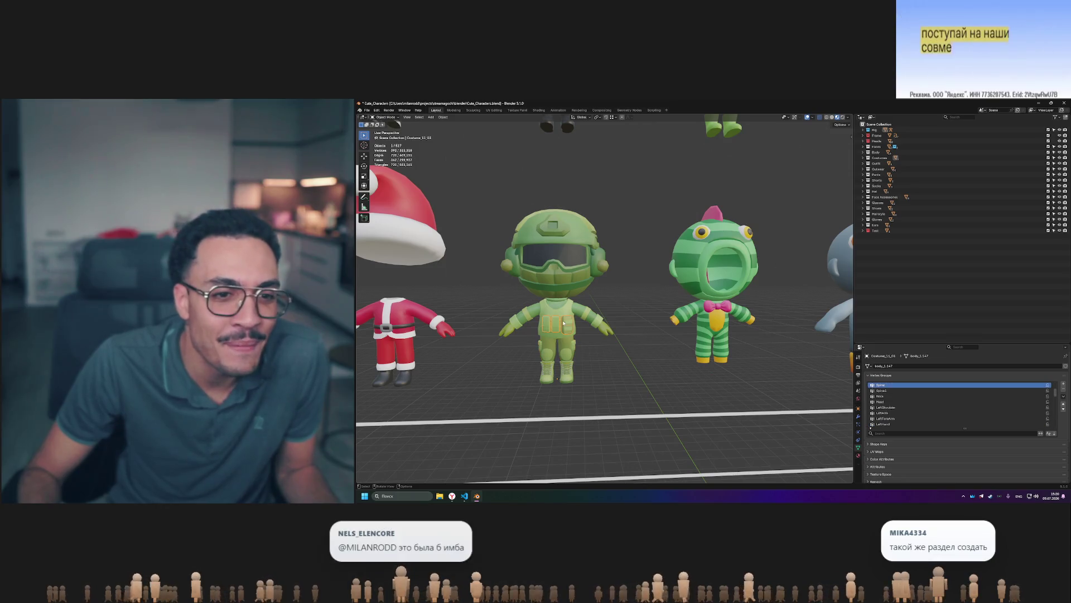
{"action": "left_click", "coordinate": [586, 320]}
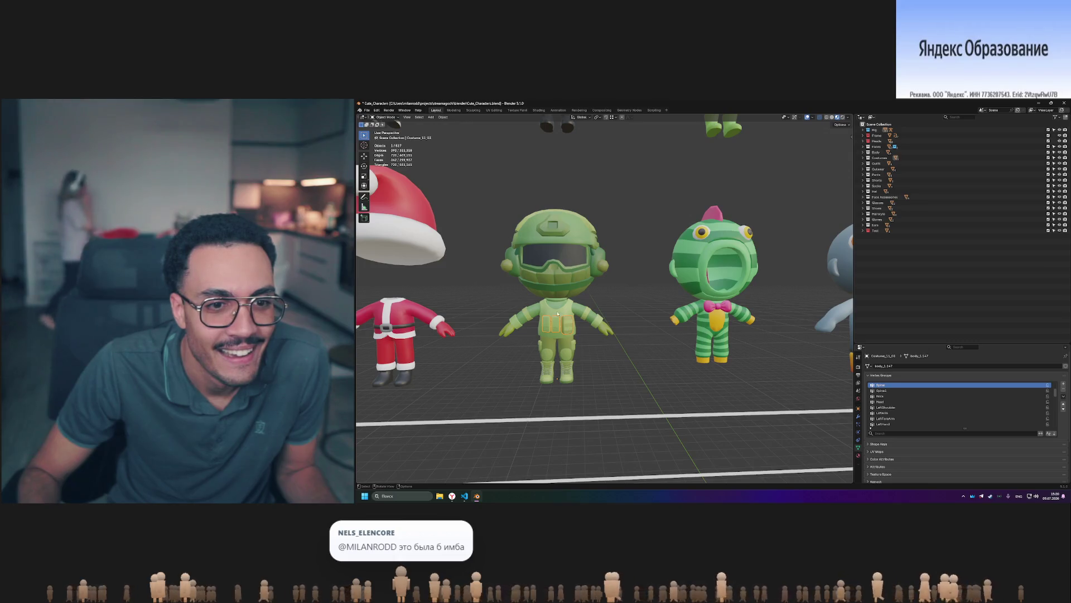
{"action": "left_click", "coordinate": [692, 278]}
{"action": "middle_click_drag", "start_coordinate": [795, 333], "coordinate": [711, 332], "text": "shift"}
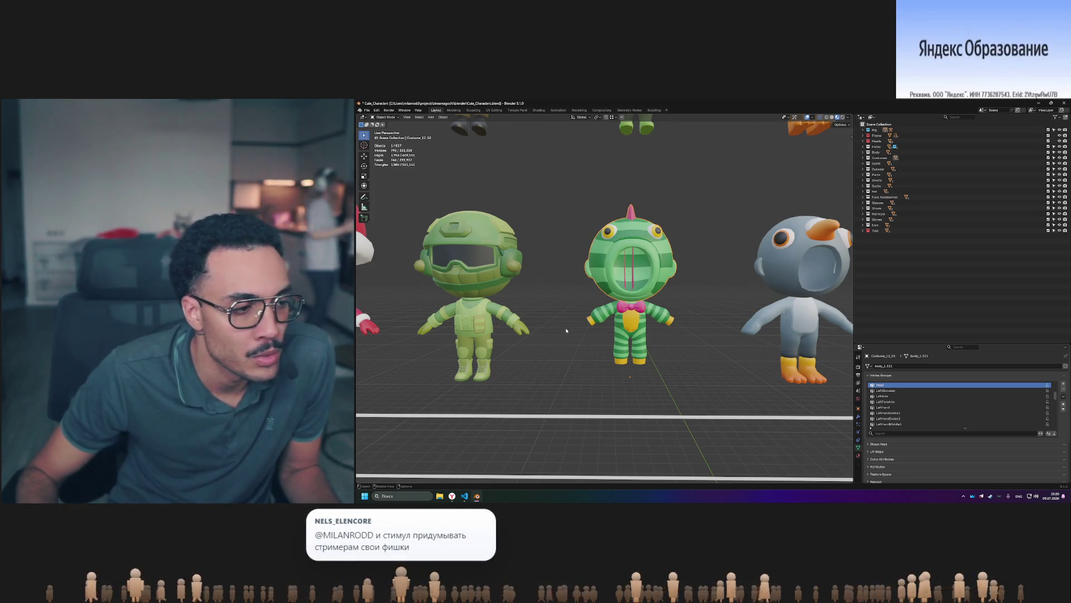
{"action": "scroll", "coordinate": [567, 330], "scroll_direction": "down", "scroll_amount": 5}
{"action": "scroll", "coordinate": [566, 330], "scroll_direction": "down", "scroll_amount": 6}
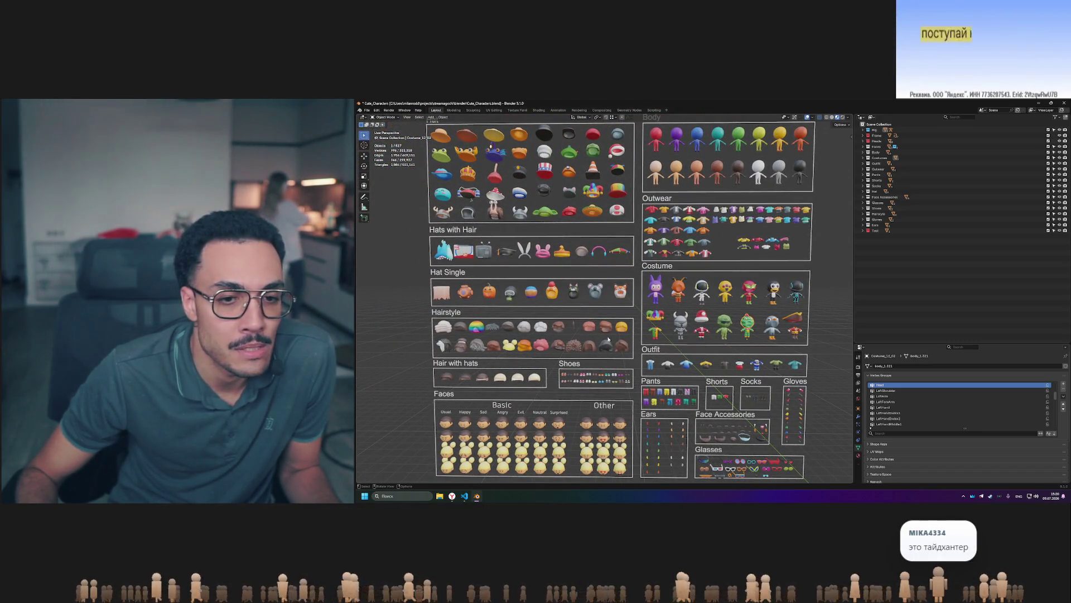
Box-select the Hats with Hair objects, then box-select the figures in the Body grid.
{"action": "middle_click_drag", "start_coordinate": [607, 342], "coordinate": [634, 355], "text": "shift"}
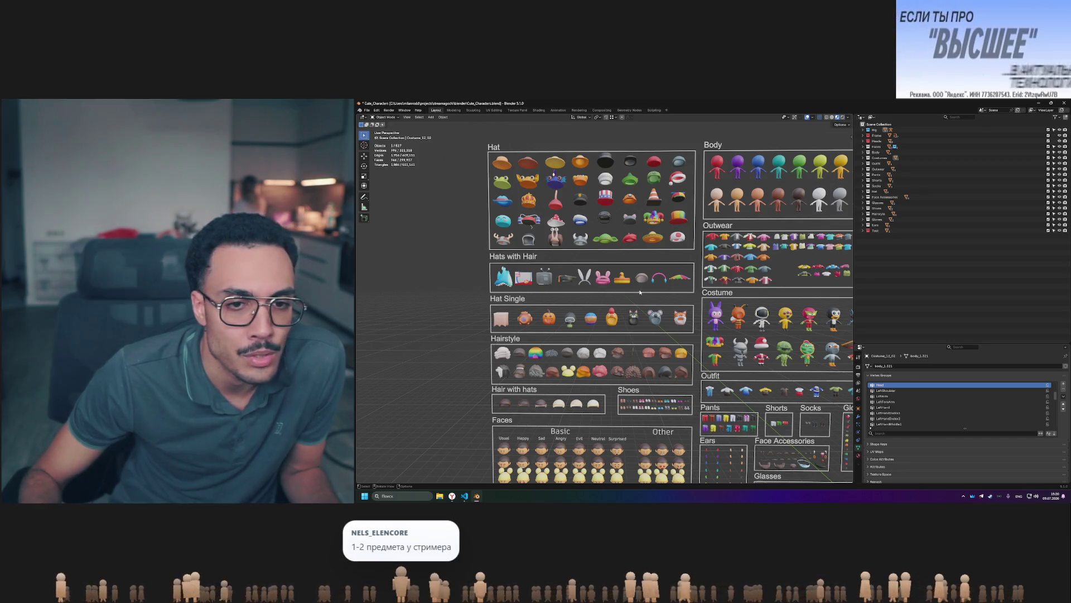
{"action": "left_click_drag", "start_coordinate": [477, 257], "coordinate": [687, 305]}
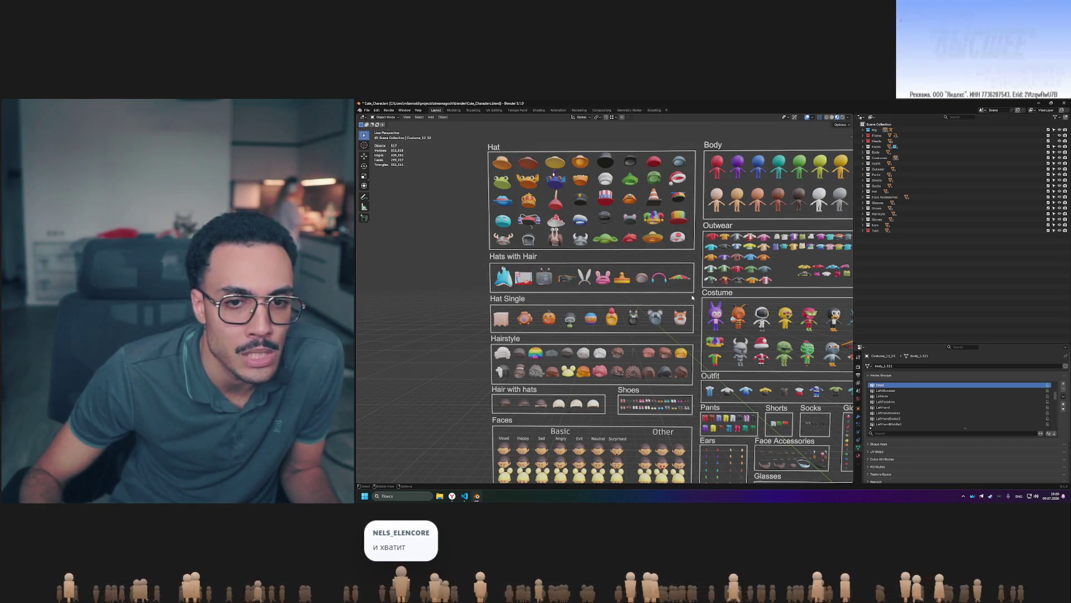
{"action": "left_click_drag", "start_coordinate": [488, 266], "coordinate": [698, 296]}
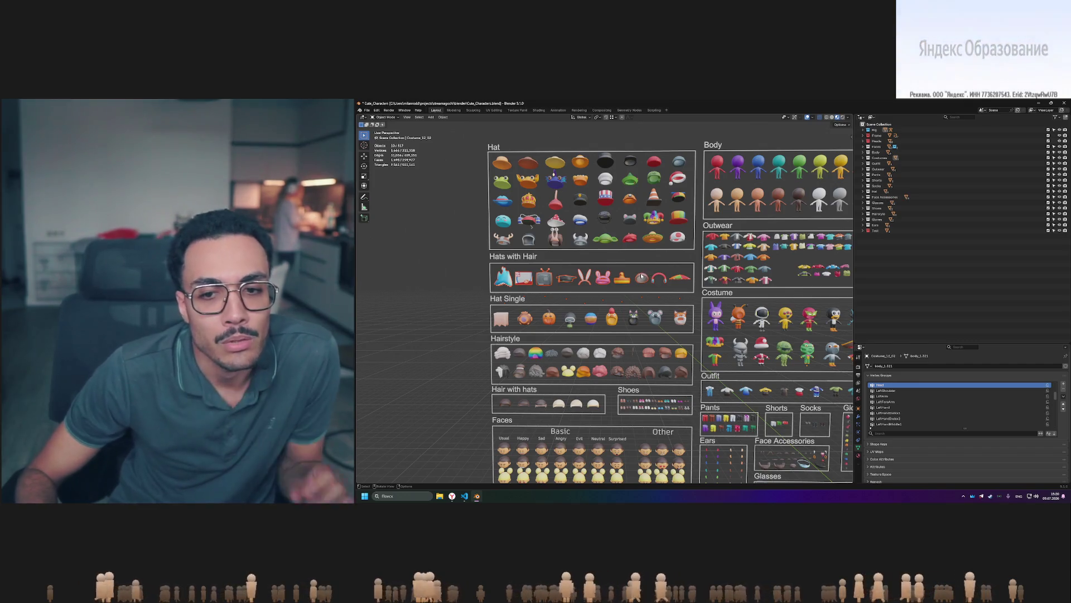
{"action": "middle_click_drag", "start_coordinate": [766, 240], "coordinate": [657, 279], "text": "shift"}
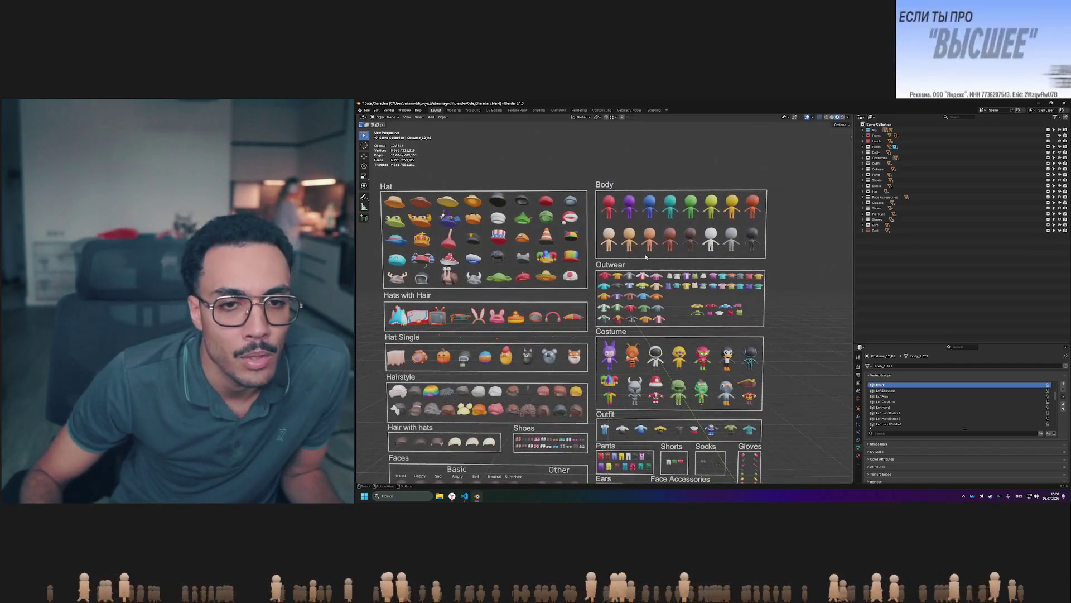
{"action": "left_click_drag", "start_coordinate": [681, 213], "coordinate": [682, 214]}
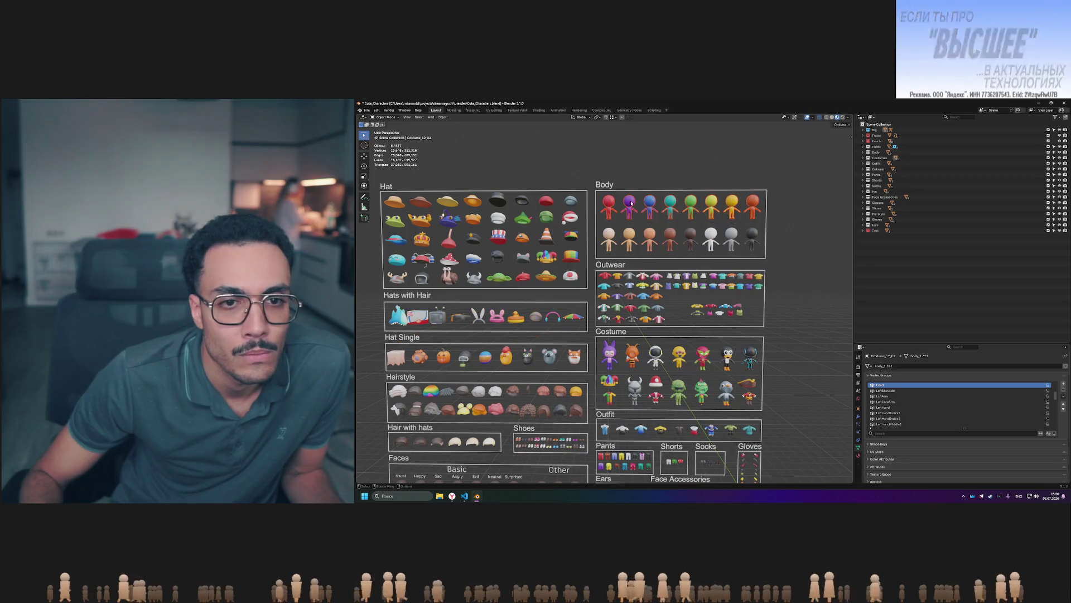
Expand the Body collection in the Outliner and box-select the lower row of bodies.
{"action": "left_click", "coordinate": [863, 152]}
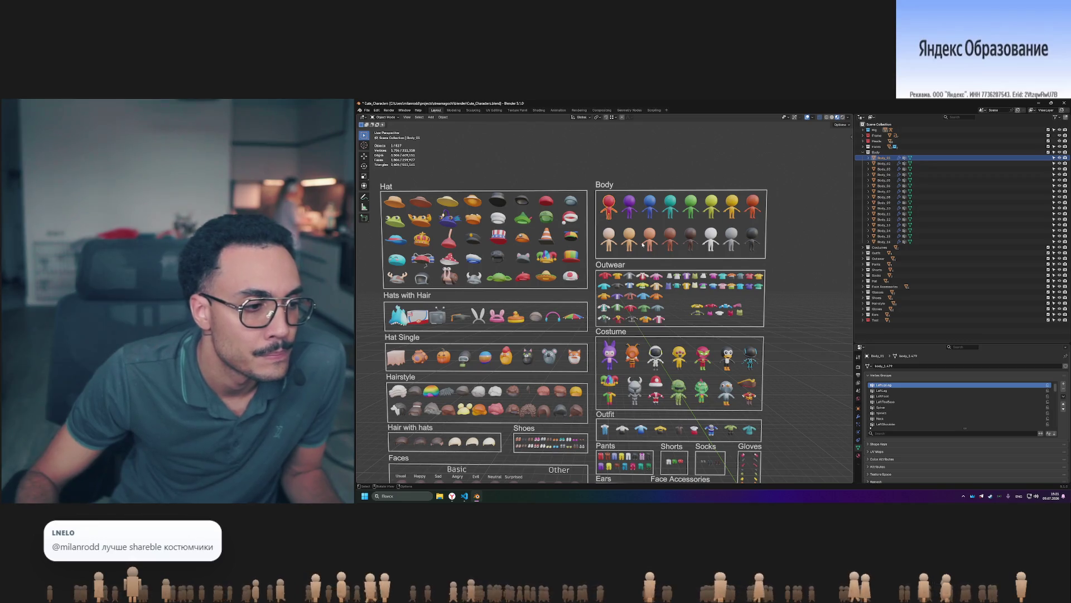
{"action": "left_click", "coordinate": [597, 228]}
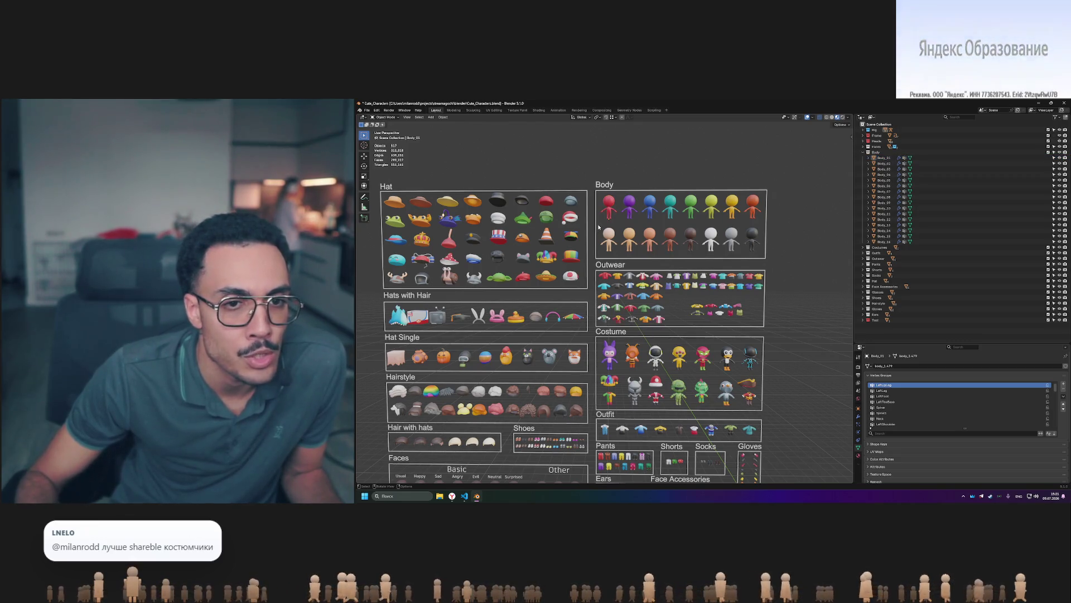
{"action": "left_click_drag", "start_coordinate": [597, 225], "coordinate": [790, 261]}
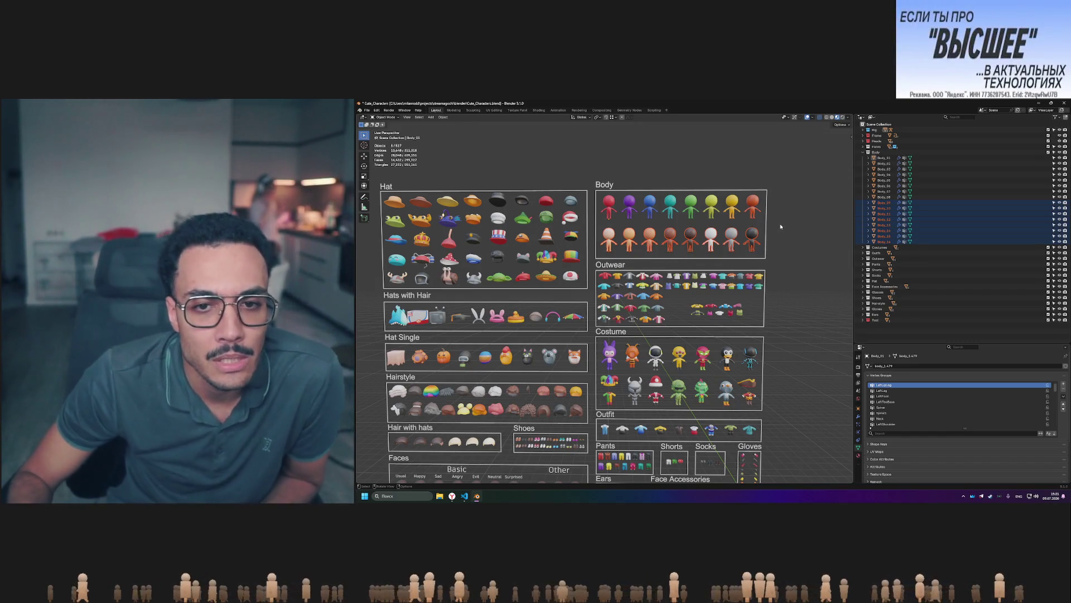
{"action": "left_click_drag", "start_coordinate": [781, 223], "coordinate": [598, 261]}
{"action": "mouse_move", "coordinate": [782, 229]}
{"action": "left_mouse_down"}
{"action": "mouse_move", "coordinate": [598, 262]}
{"action": "mouse_move", "coordinate": [611, 257]}
{"action": "left_mouse_up"}
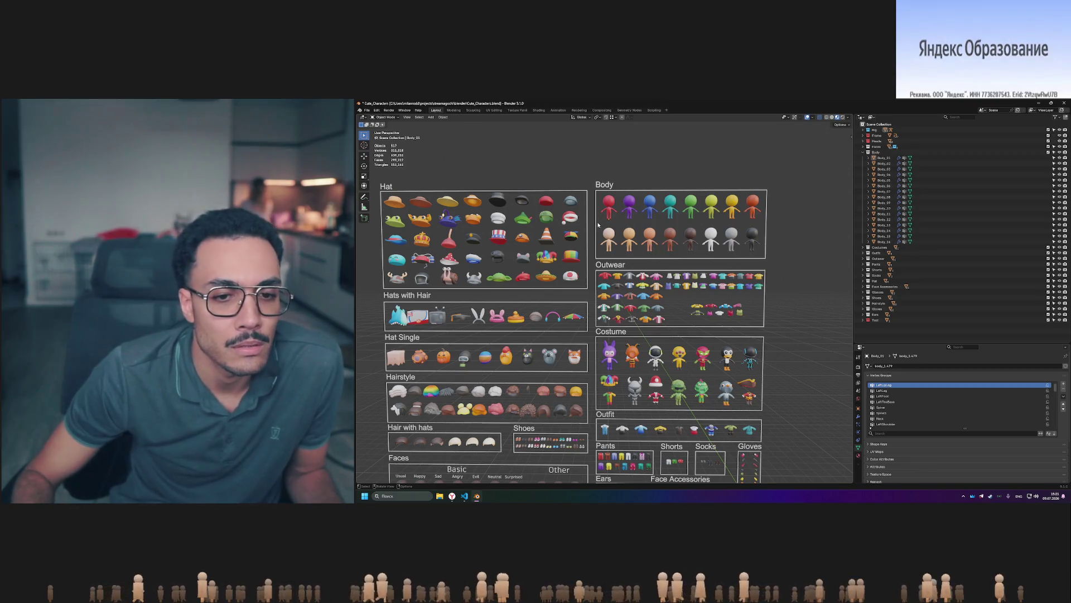
Zoom in, reselect the lower row, then clear and box-select the upper row of figures.
{"action": "middle_click_drag", "start_coordinate": [439, 226], "coordinate": [479, 173], "text": "shift"}
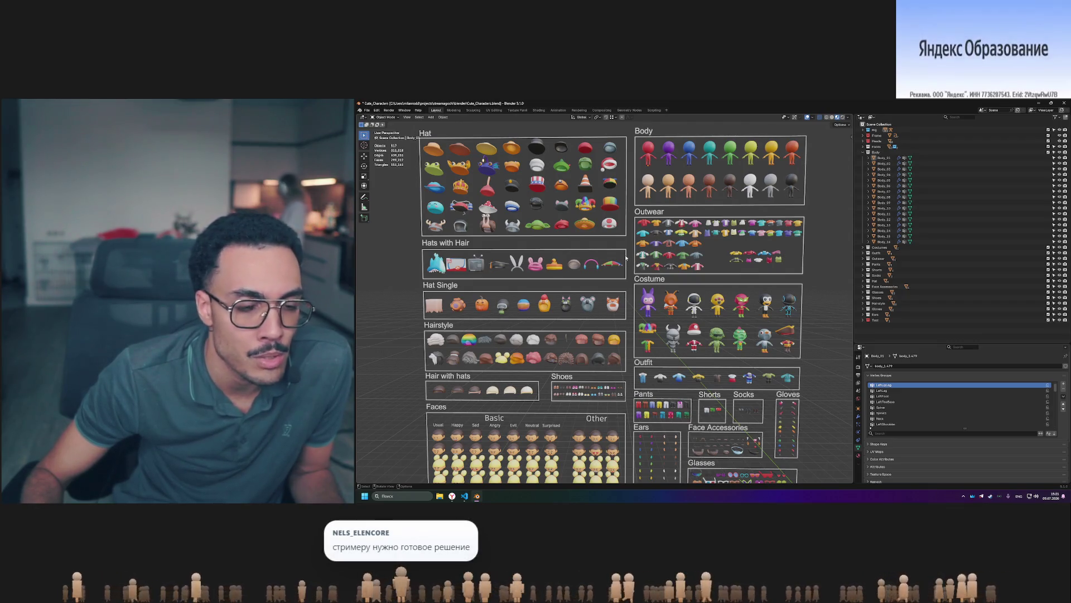
{"action": "scroll", "coordinate": [611, 377], "scroll_direction": "up", "scroll_amount": 5, "text": "shift"}
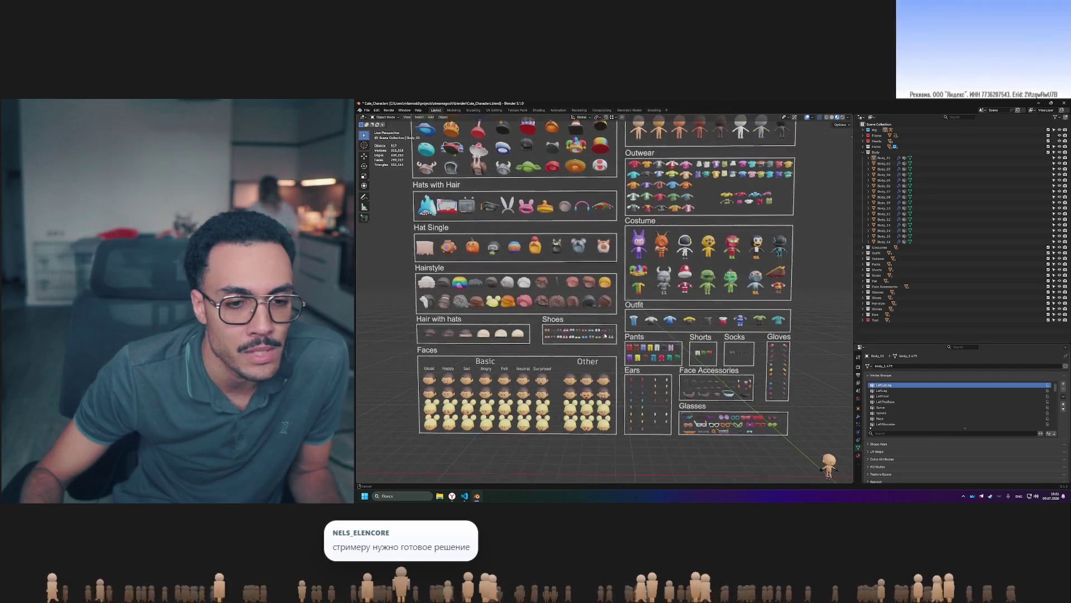
{"action": "scroll", "coordinate": [605, 325], "scroll_direction": "up", "scroll_amount": 2}
{"action": "left_click_drag", "start_coordinate": [576, 281], "coordinate": [829, 323]}
{"action": "left_click_drag", "start_coordinate": [823, 325], "coordinate": [564, 277]}
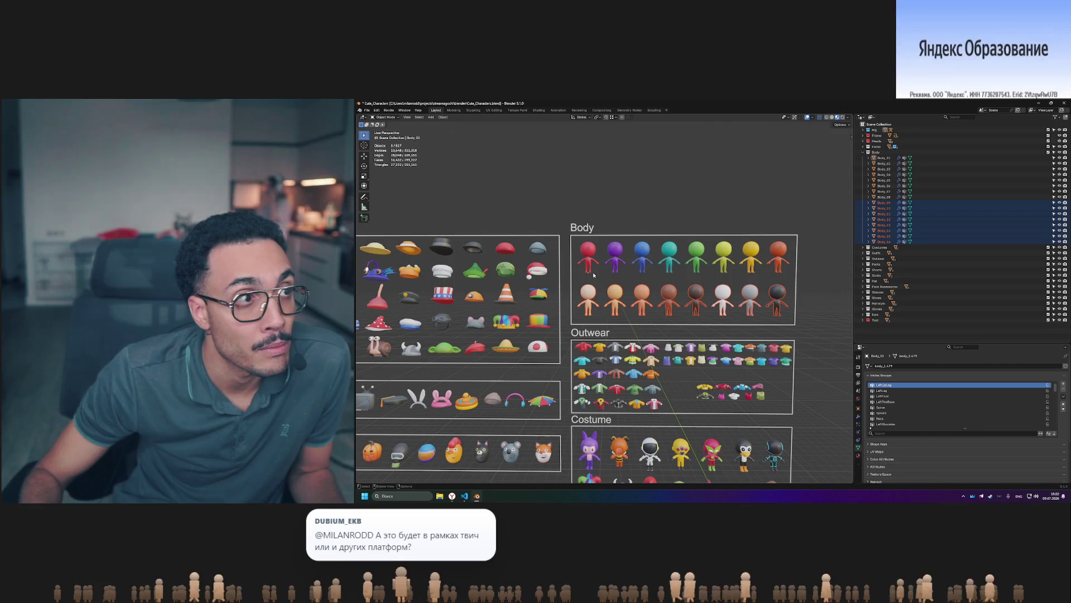
{"action": "left_click", "coordinate": [564, 208]}
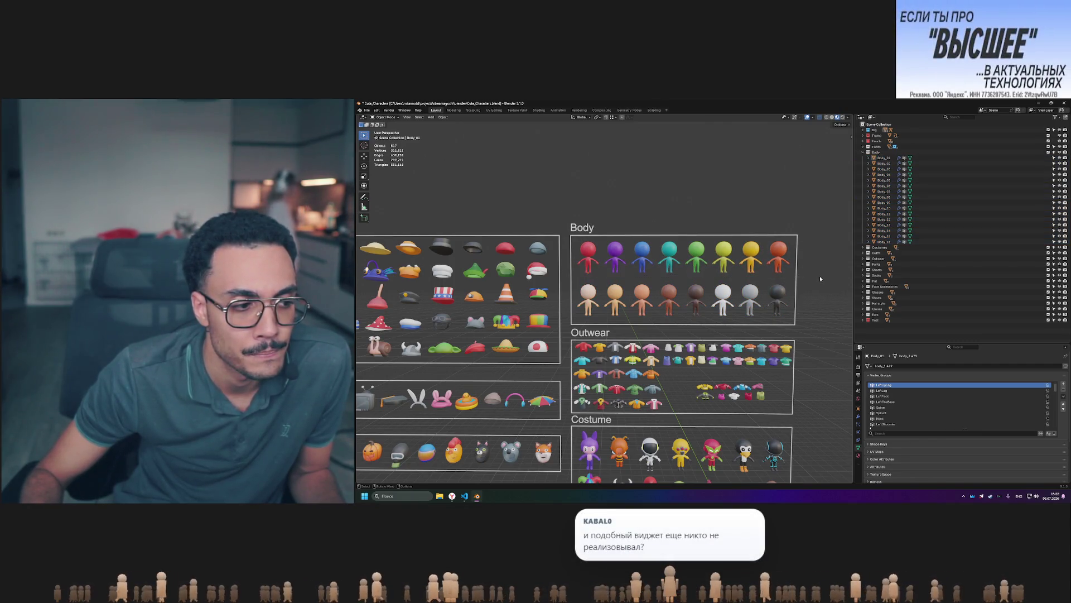
{"action": "left_click_drag", "start_coordinate": [812, 280], "coordinate": [572, 238]}
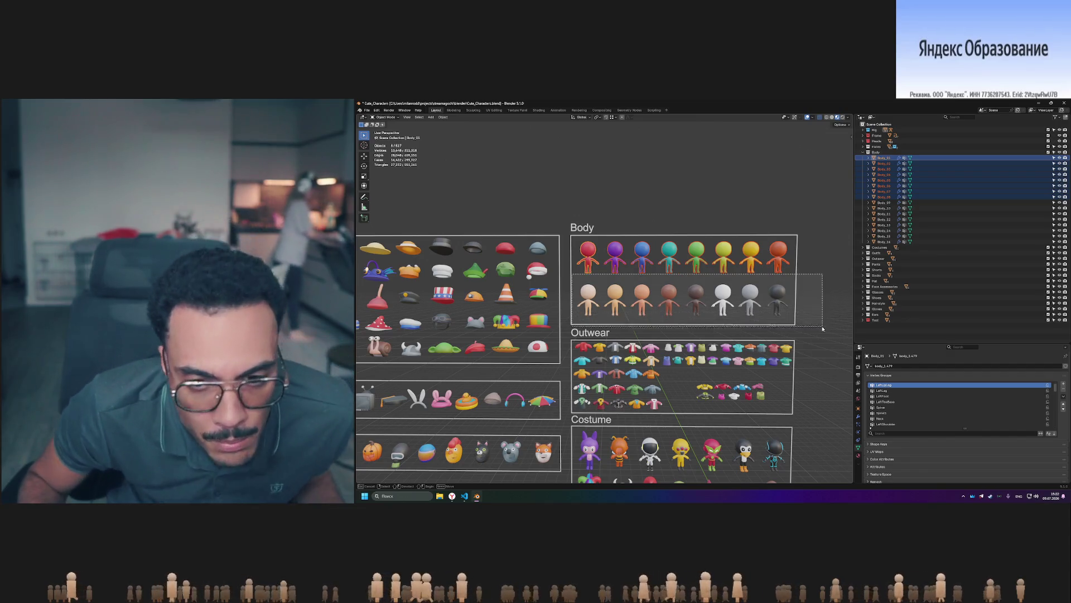
Delete the seven top-row bodies, keeping only Body_01 in that row.
{"action": "key", "text": "alt+a"}
{"action": "left_click", "coordinate": [779, 297]}
{"action": "left_click", "coordinate": [789, 371]}
{"action": "scroll", "coordinate": [790, 371], "scroll_direction": "down", "scroll_amount": 8, "text": "shift"}
{"action": "scroll", "coordinate": [775, 410], "scroll_direction": "up", "scroll_amount": 8, "text": "shift"}
{"action": "middle_click_drag", "start_coordinate": [775, 388], "coordinate": [759, 385], "text": "shift"}
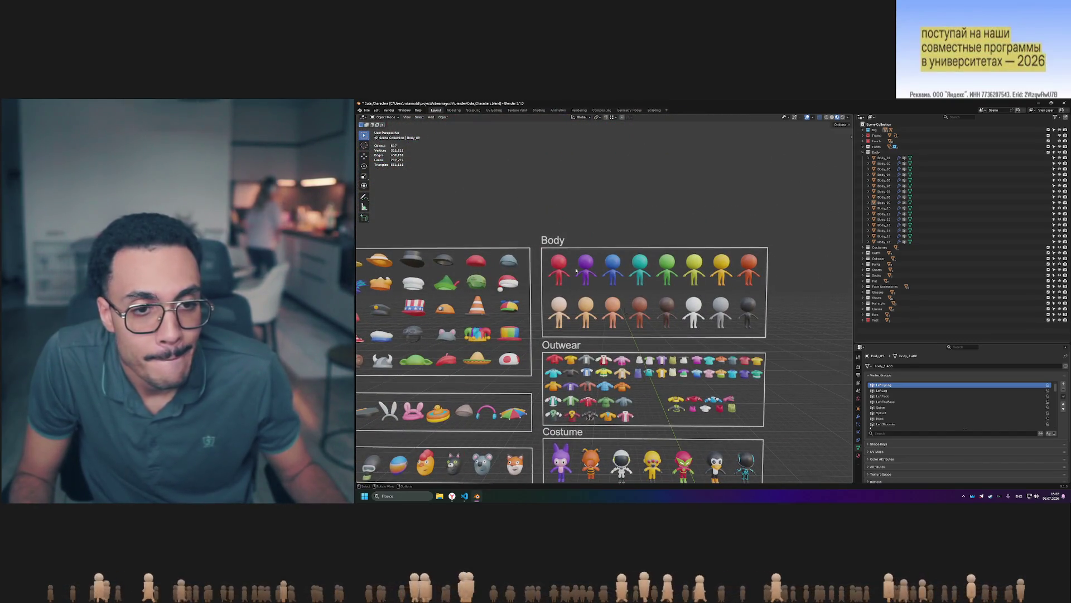
{"action": "left_click_drag", "start_coordinate": [541, 245], "coordinate": [782, 291]}
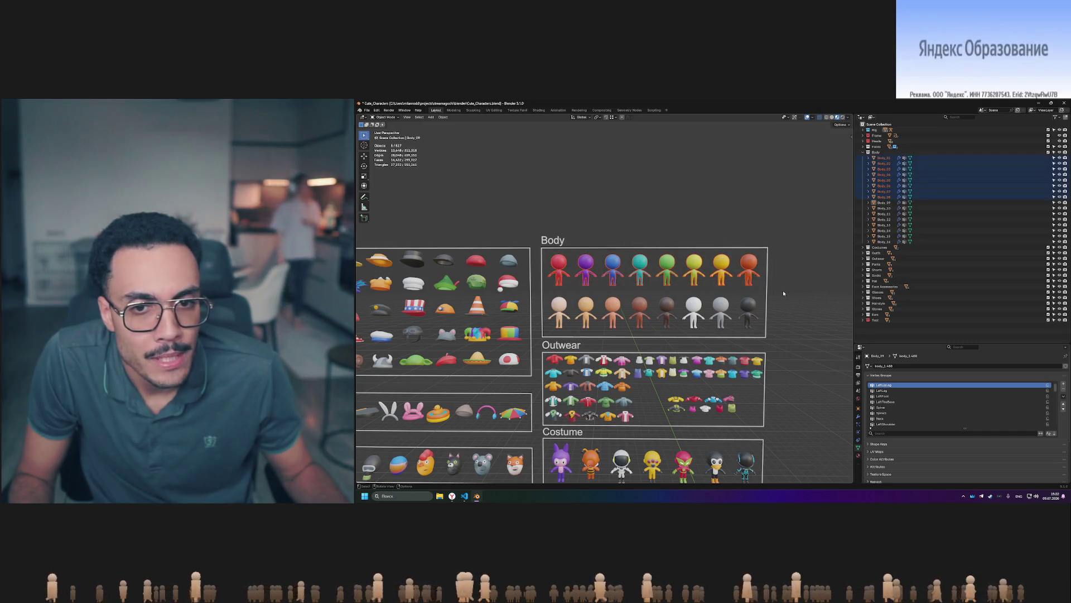
{"action": "mouse_move", "coordinate": [571, 247]}
{"action": "left_mouse_down"}
{"action": "mouse_move", "coordinate": [680, 285]}
{"action": "mouse_move", "coordinate": [783, 292]}
{"action": "left_mouse_up"}
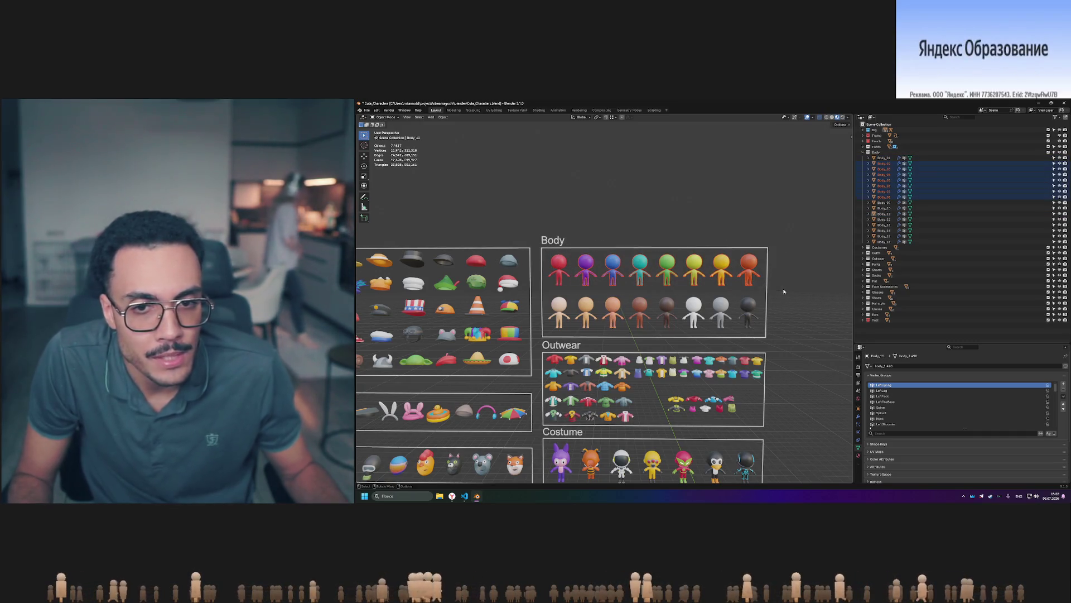
{"action": "key", "text": "Delete"}
Delete the eight lower-row bodies and save Cute_Characters.blend.
{"action": "left_click_drag", "start_coordinate": [536, 290], "coordinate": [835, 340]}
{"action": "key", "text": "Delete"}
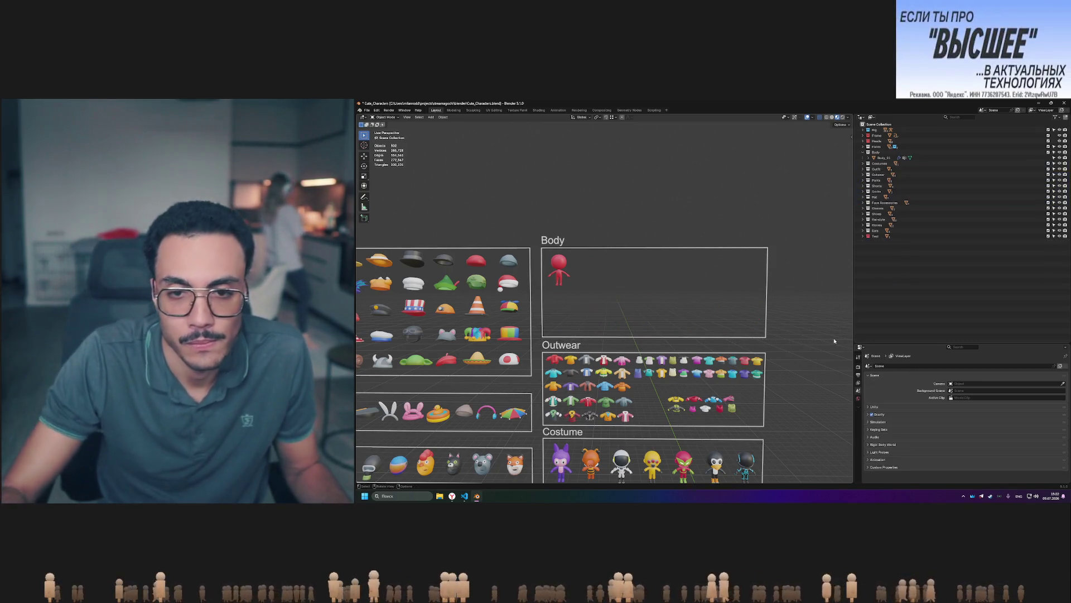
{"action": "key", "text": "ctrl+s"}
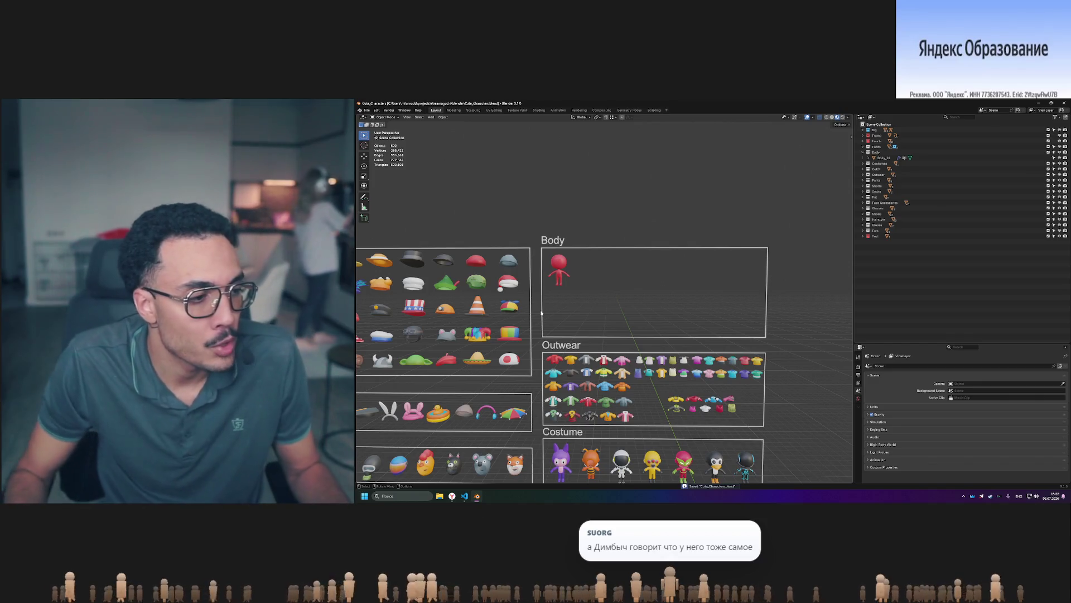
{"action": "scroll", "coordinate": [613, 247], "scroll_direction": "down", "scroll_amount": 3}
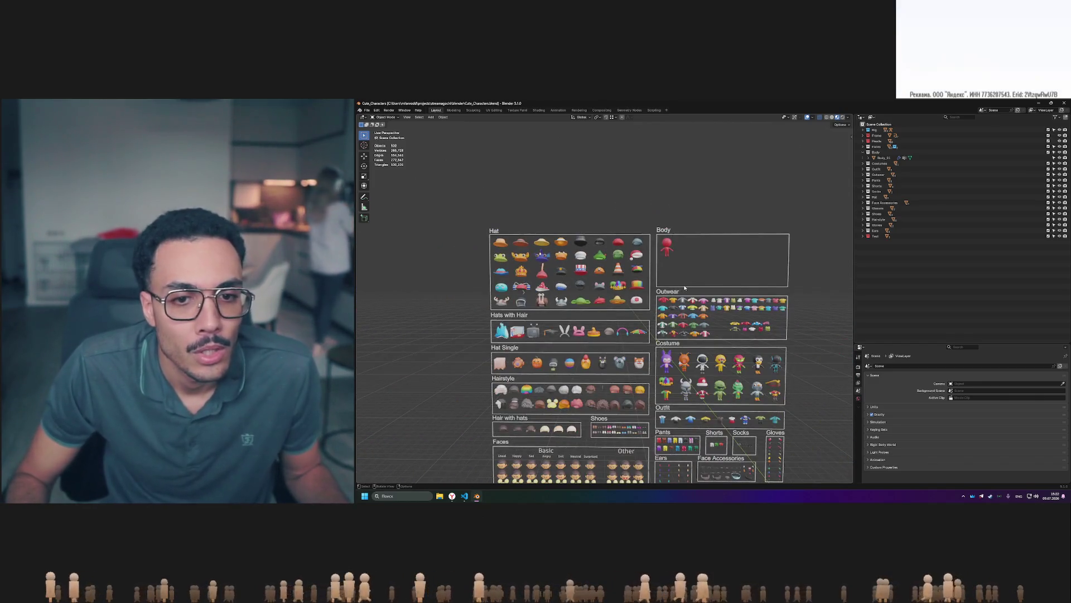
Zoom out and box-select the lone red Body_01 figure in the Body grid.
{"action": "scroll", "coordinate": [670, 301], "scroll_direction": "down", "scroll_amount": 3, "text": "shift"}
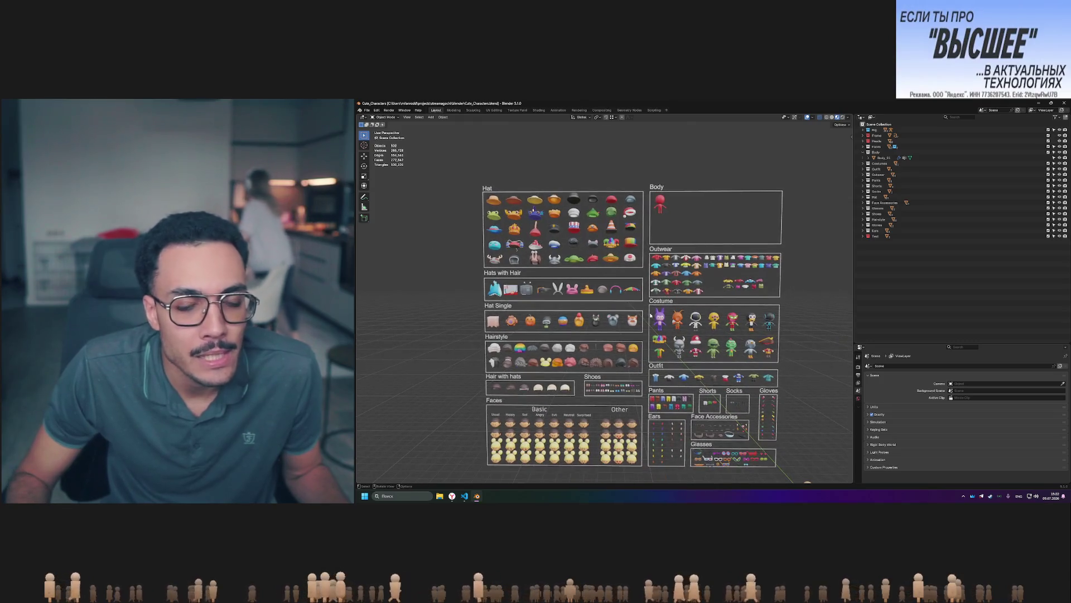
{"action": "mouse_move", "coordinate": [652, 191]}
{"action": "left_mouse_down"}
{"action": "mouse_move", "coordinate": [660, 199]}
{"action": "mouse_move", "coordinate": [649, 195]}
{"action": "left_mouse_up"}
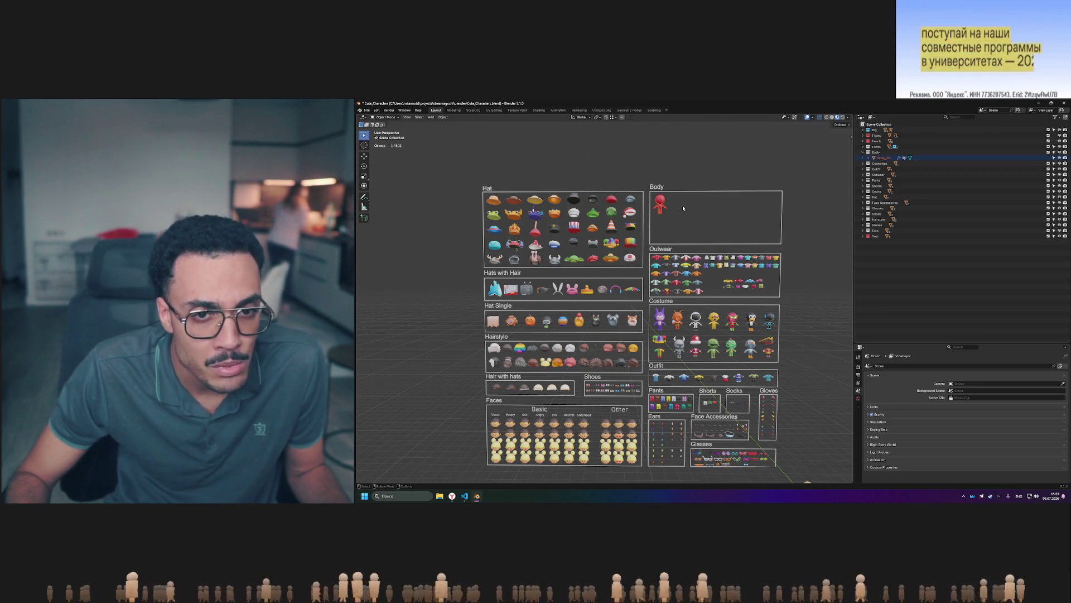
{"action": "scroll", "coordinate": [659, 203], "scroll_direction": "up", "scroll_amount": 5}
{"action": "middle_click_drag", "start_coordinate": [790, 121], "coordinate": [699, 248], "text": "shift"}
{"action": "left_click_drag", "start_coordinate": [622, 175], "coordinate": [682, 244]}
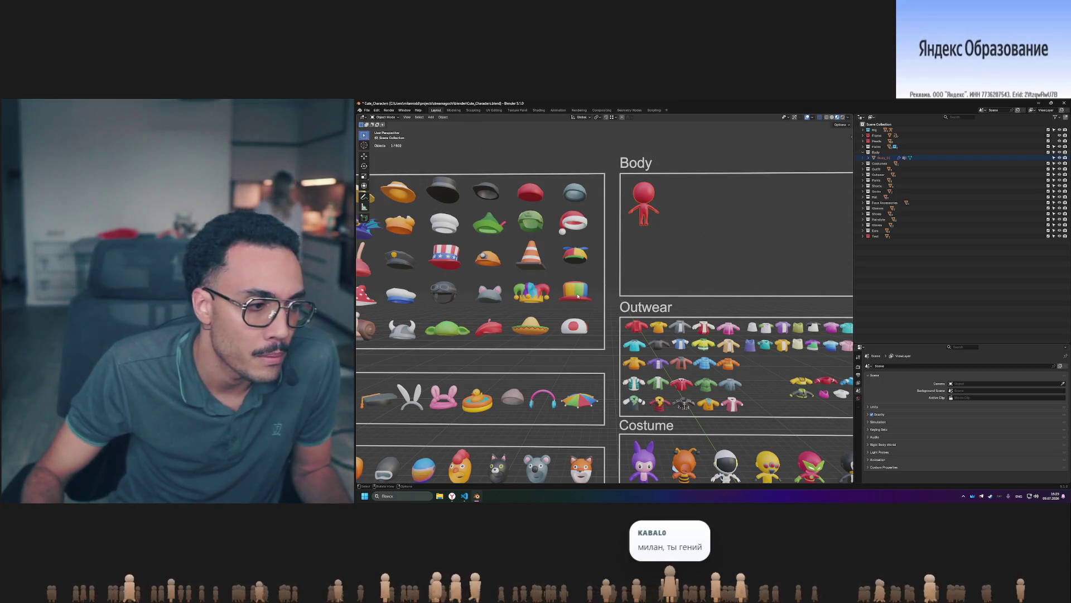
{"action": "scroll", "coordinate": [580, 296], "scroll_direction": "down", "scroll_amount": 4}
{"action": "scroll", "coordinate": [579, 296], "scroll_direction": "up", "scroll_amount": 2}
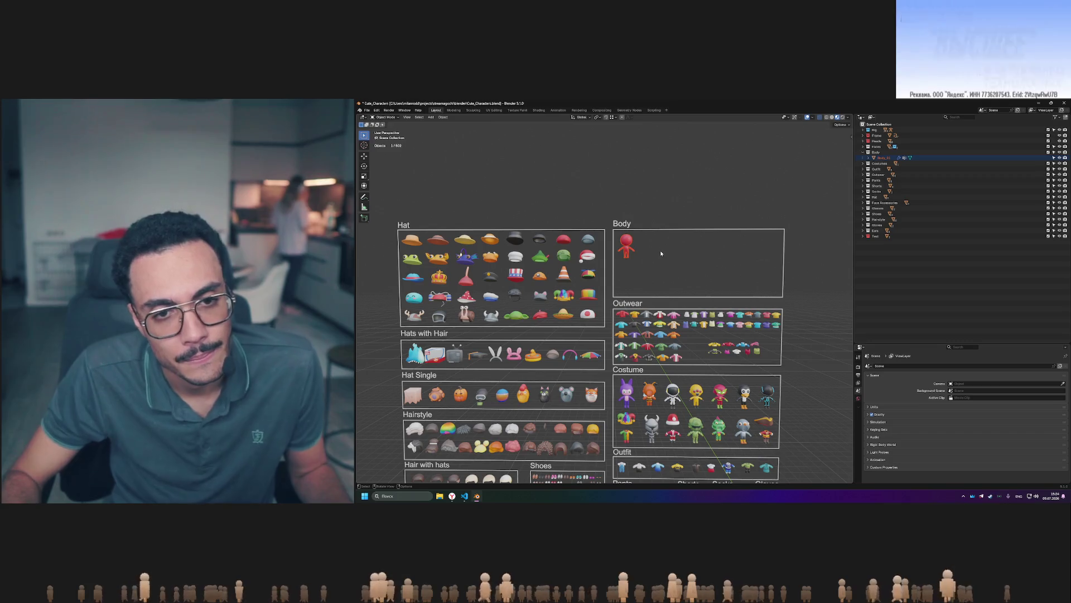
{"action": "left_click", "coordinate": [688, 240]}
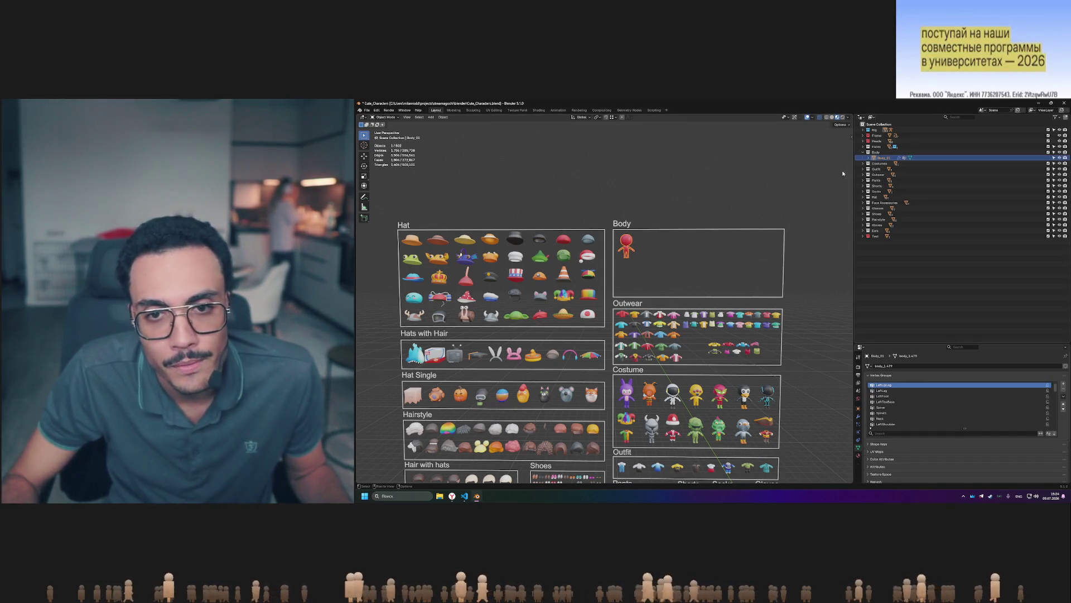
Show Body_01 in the UV Editing workspace, zoomed in, with World properties displayed.
{"action": "scroll", "coordinate": [686, 235], "scroll_direction": "up", "scroll_amount": 5}
{"action": "middle_click_drag", "start_coordinate": [683, 214], "coordinate": [612, 229], "text": "shift"}
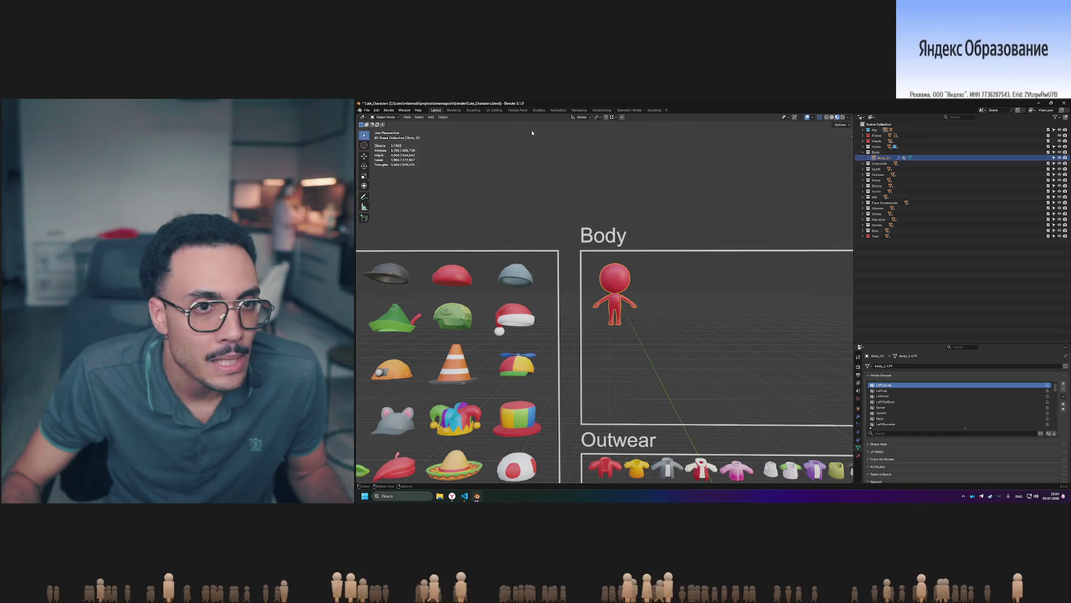
{"action": "left_click", "coordinate": [492, 111]}
{"action": "scroll", "coordinate": [724, 237], "scroll_direction": "up", "scroll_amount": 5}
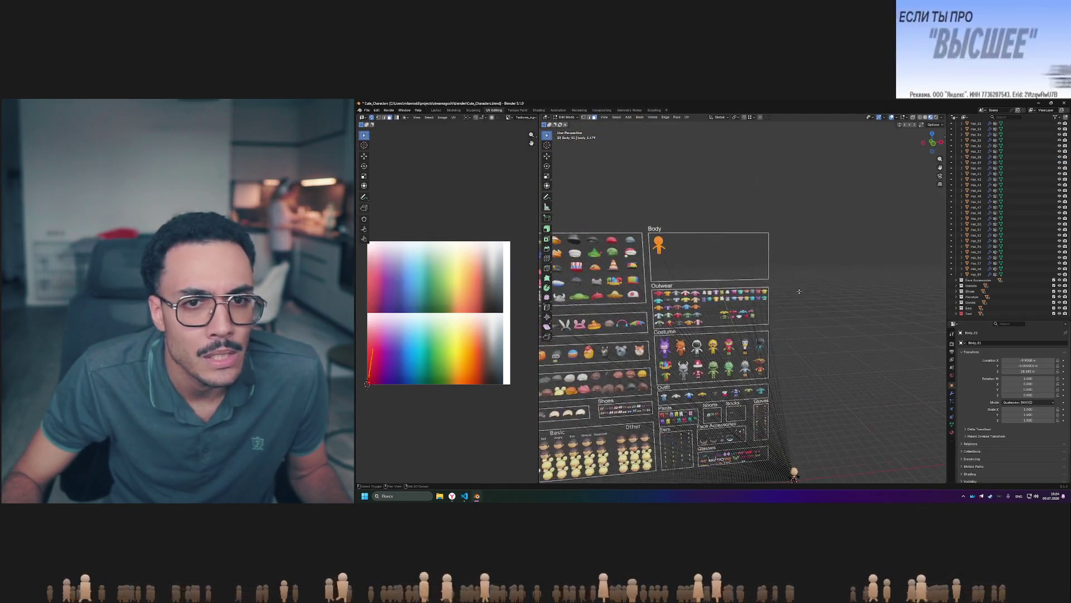
{"action": "scroll", "coordinate": [724, 237], "scroll_direction": "up", "scroll_amount": 3}
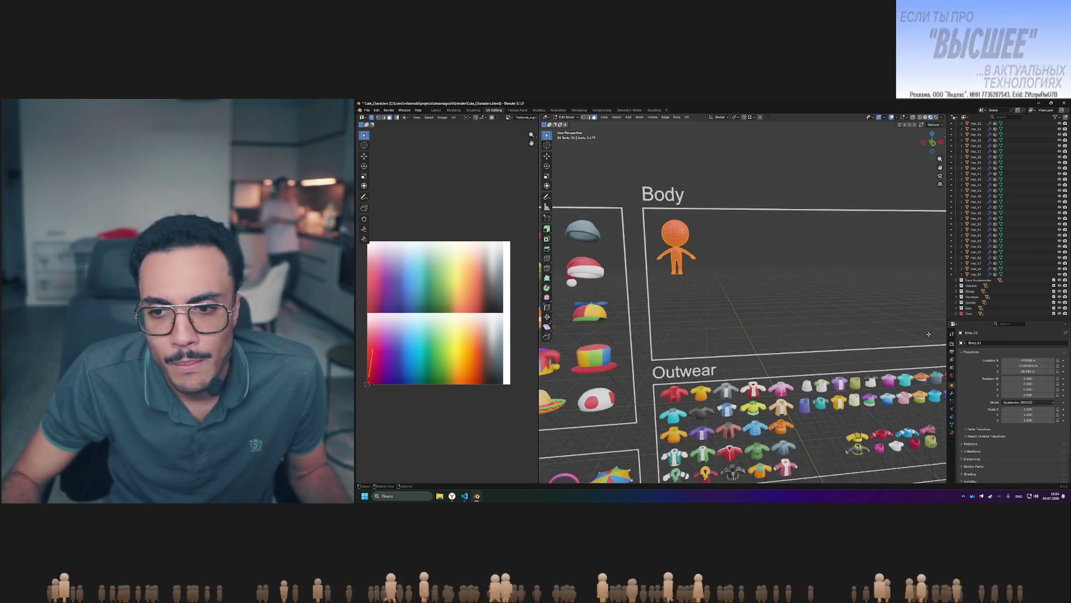
{"action": "left_click", "coordinate": [952, 376]}
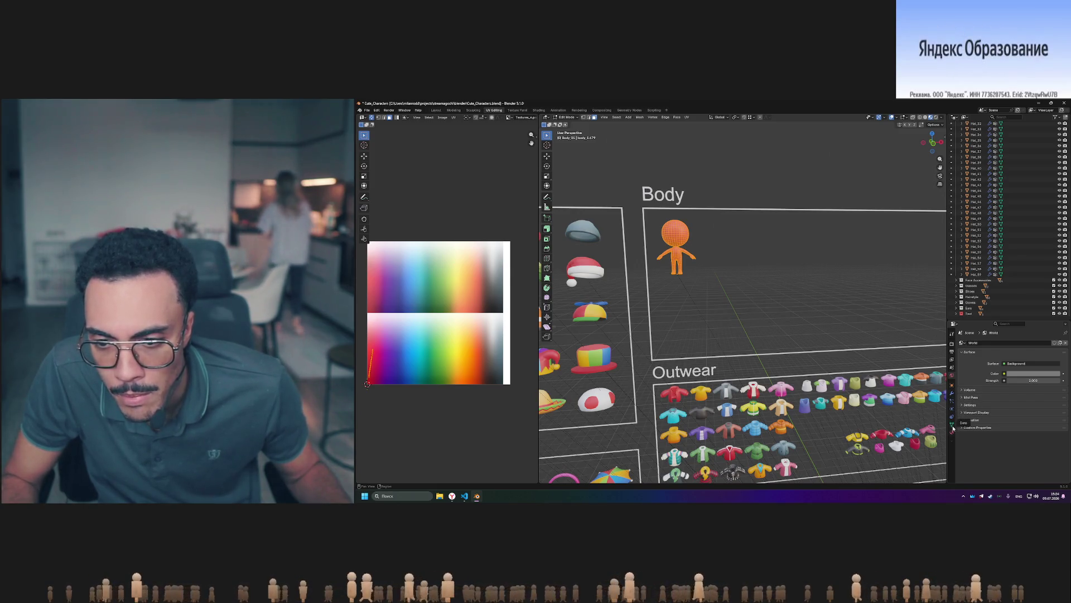
Show Body_01's Principled BSDF material and reframe the viewport around the figure.
{"action": "left_click", "coordinate": [953, 432]}
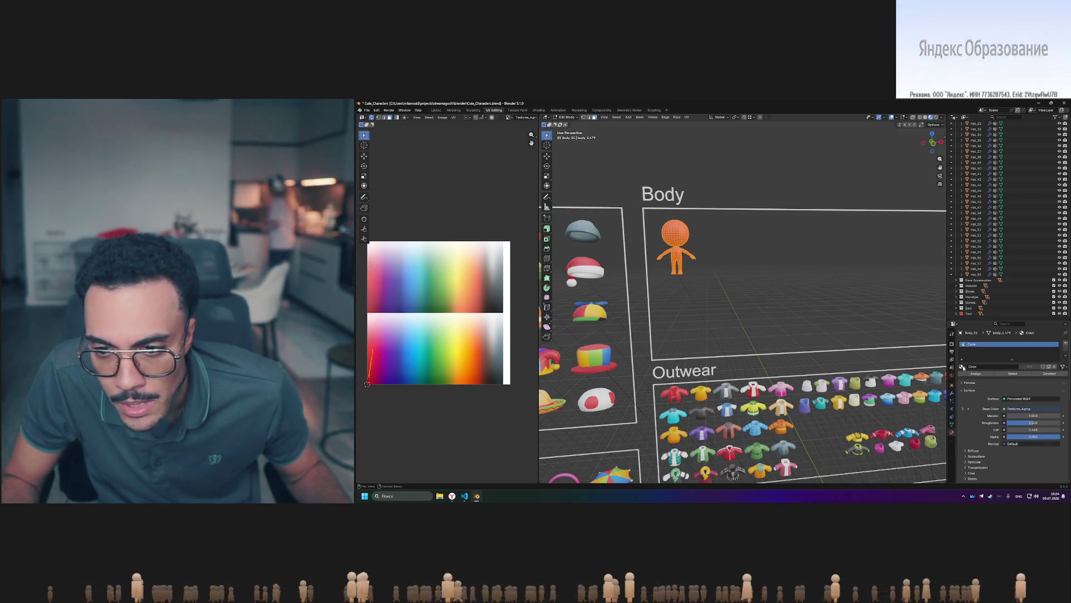
{"action": "scroll", "coordinate": [706, 232], "scroll_direction": "up", "scroll_amount": 4}
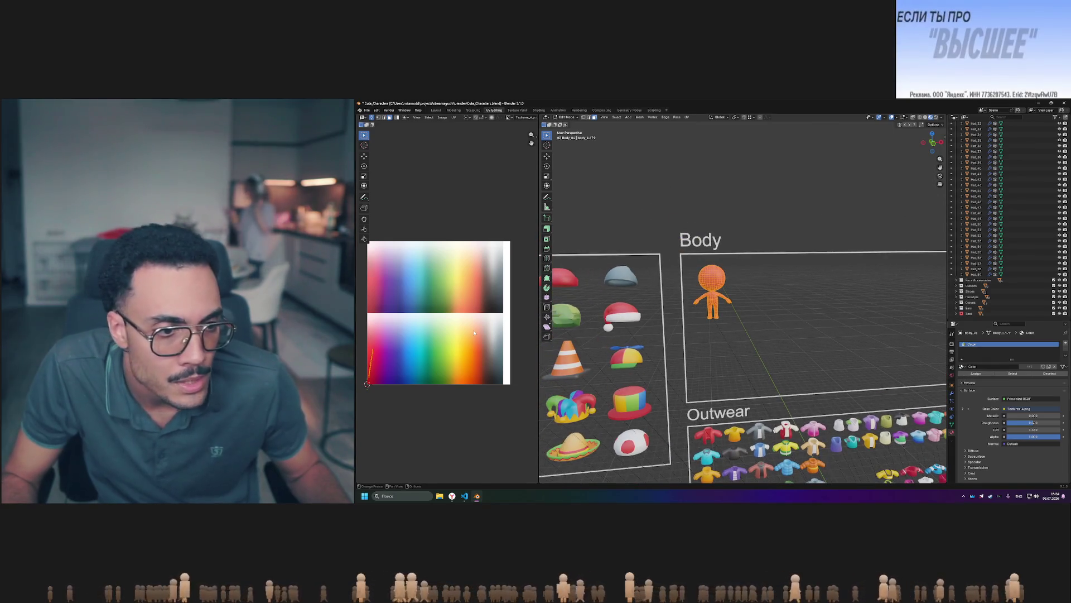
{"action": "middle_click_drag", "start_coordinate": [728, 276], "coordinate": [733, 284], "text": "shift"}
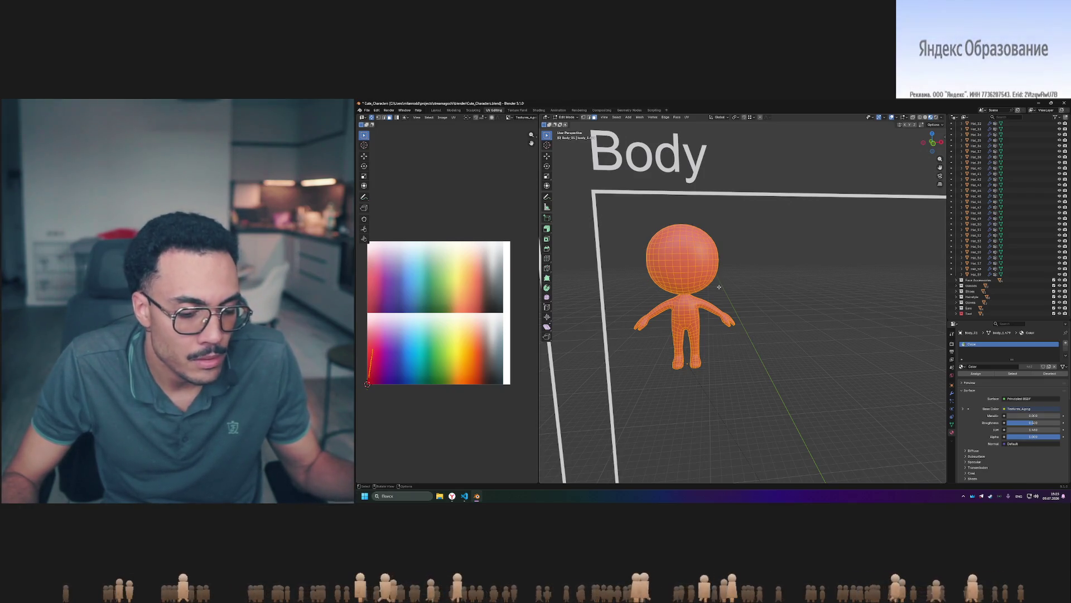
{"action": "scroll", "coordinate": [720, 286], "scroll_direction": "down", "scroll_amount": 10}
{"action": "middle_click_drag", "start_coordinate": [583, 346], "coordinate": [667, 229], "text": "shift"}
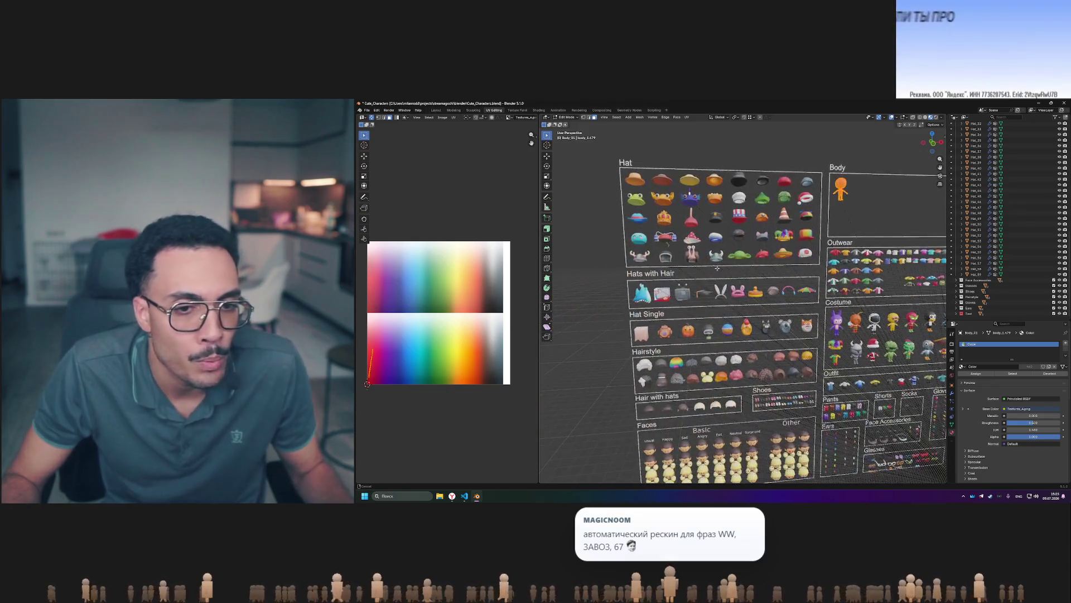
{"action": "mouse_move", "coordinate": [782, 361]}
{"action": "middle_mouse_down", "text": "shift"}
{"action": "mouse_move", "coordinate": [754, 330]}
{"action": "mouse_move", "coordinate": [692, 320]}
{"action": "middle_mouse_up", "text": "shift"}
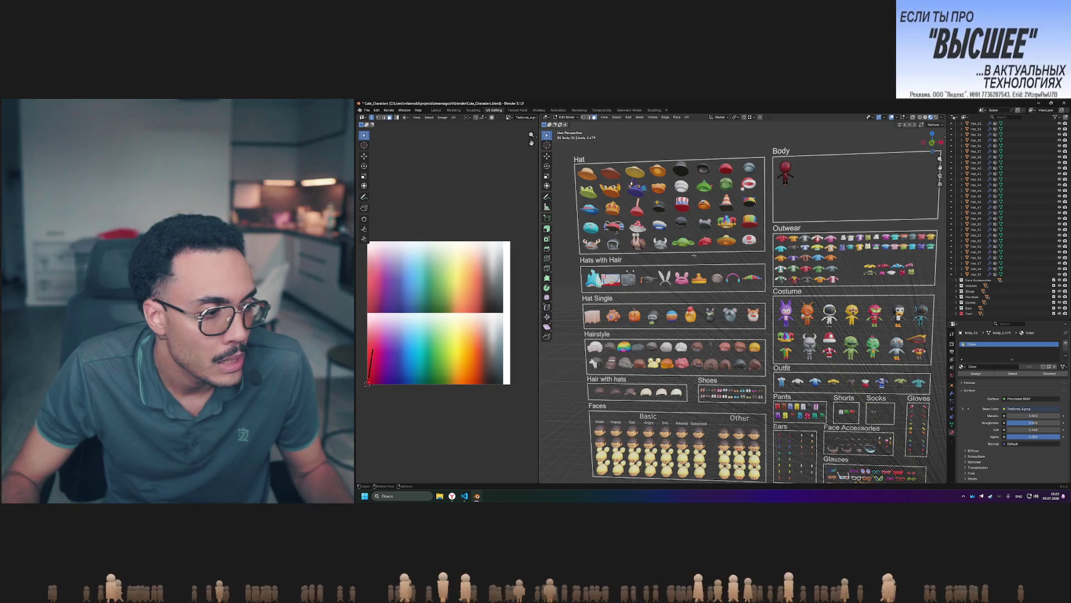
{"action": "left_click_drag", "start_coordinate": [573, 233], "coordinate": [764, 251]}
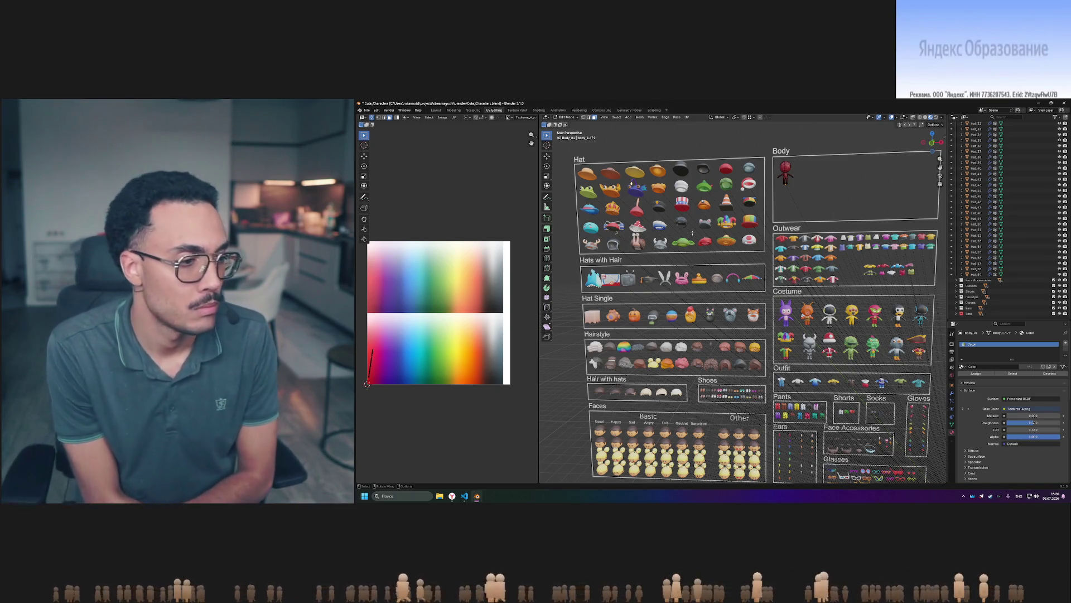
{"action": "mouse_move", "coordinate": [692, 232]}
{"action": "middle_mouse_down"}
{"action": "mouse_move", "coordinate": [627, 270]}
{"action": "mouse_move", "coordinate": [670, 291]}
{"action": "middle_mouse_up"}
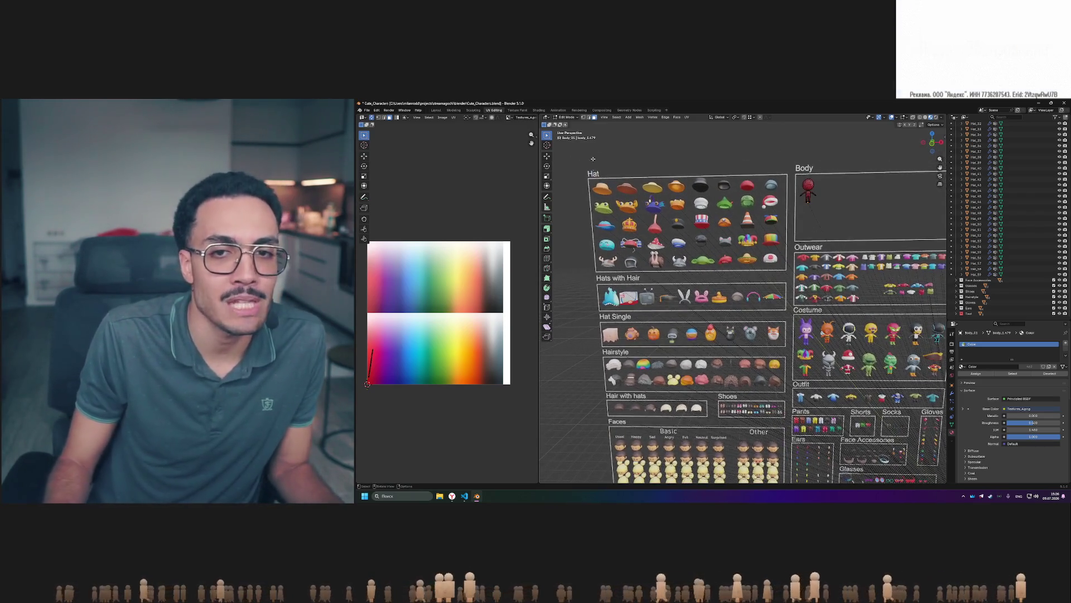
{"action": "mouse_move", "coordinate": [581, 168]}
{"action": "left_mouse_down"}
{"action": "mouse_move", "coordinate": [609, 252]}
{"action": "mouse_move", "coordinate": [625, 416]}
{"action": "mouse_move", "coordinate": [623, 391]}
{"action": "left_mouse_up"}
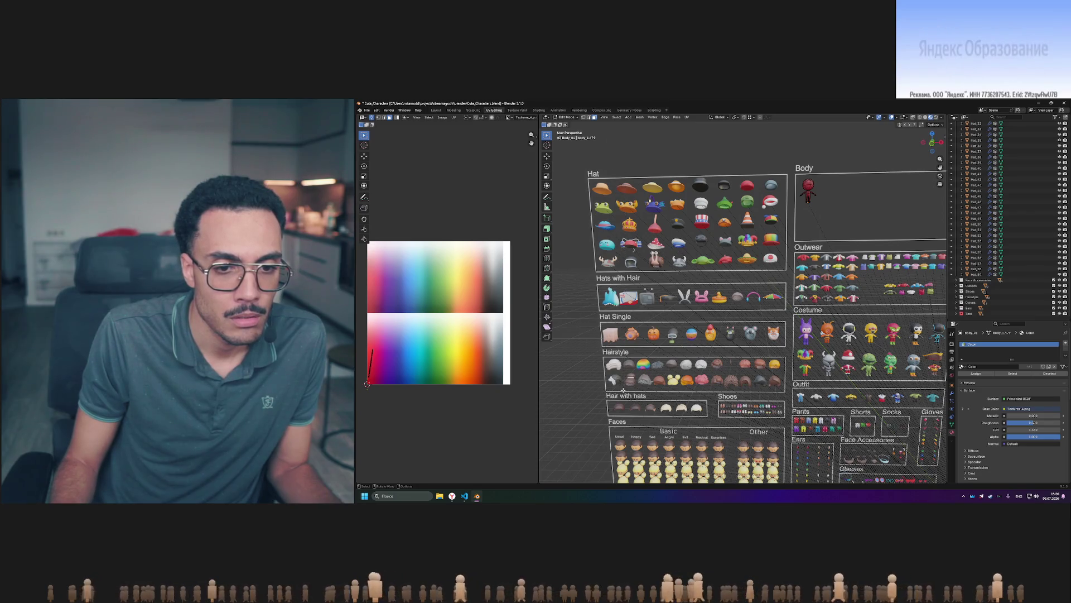
{"action": "middle_click_drag", "start_coordinate": [589, 337], "coordinate": [614, 325]}
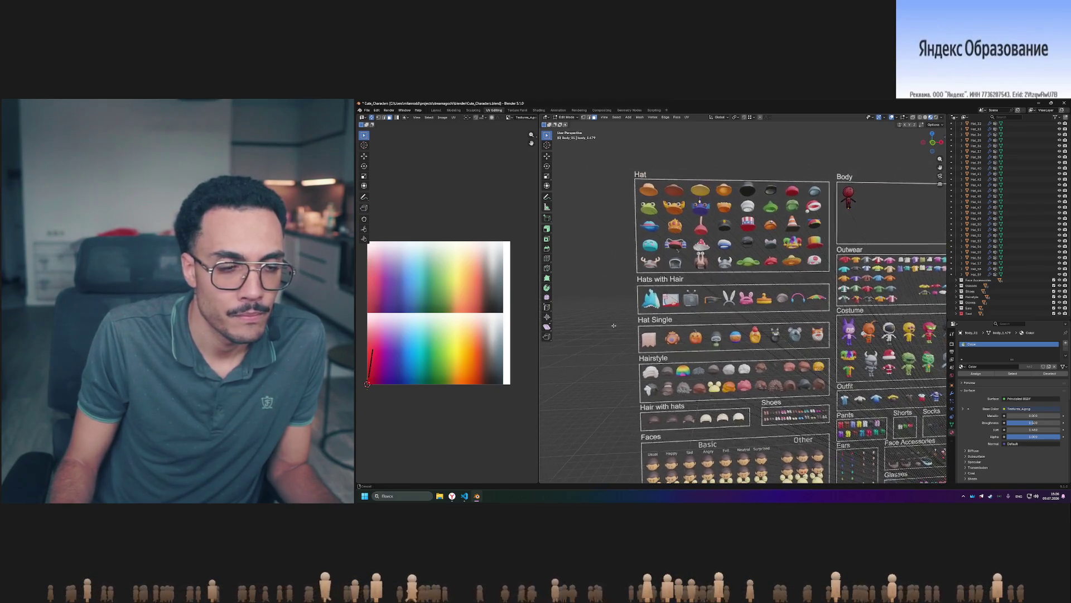
{"action": "left_click_drag", "start_coordinate": [615, 163], "coordinate": [663, 404]}
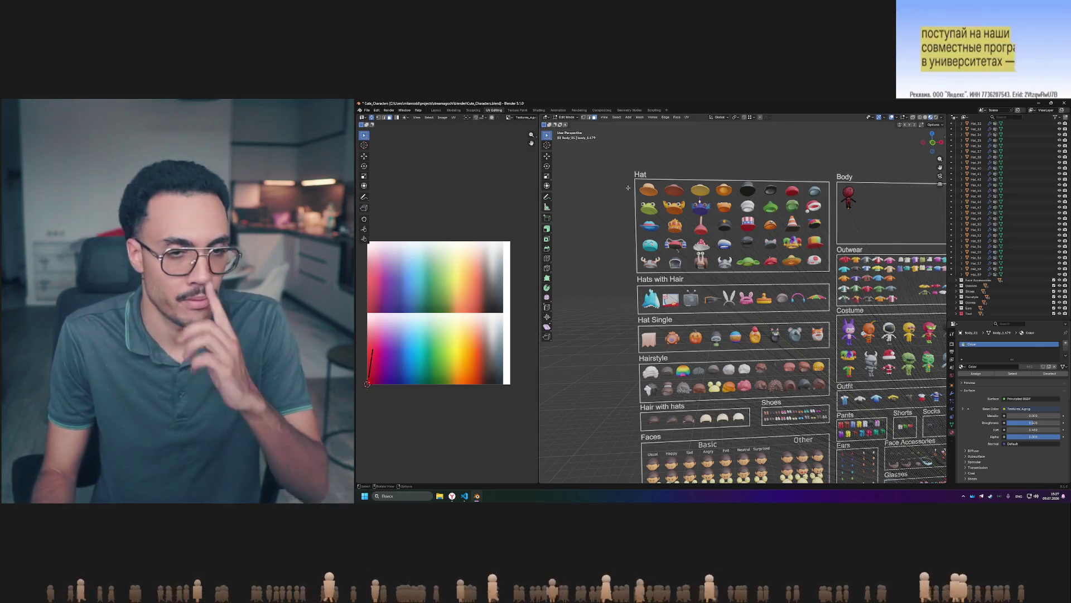
{"action": "left_click_drag", "start_coordinate": [628, 176], "coordinate": [664, 273]}
{"action": "left_click_drag", "start_coordinate": [637, 170], "coordinate": [662, 277]}
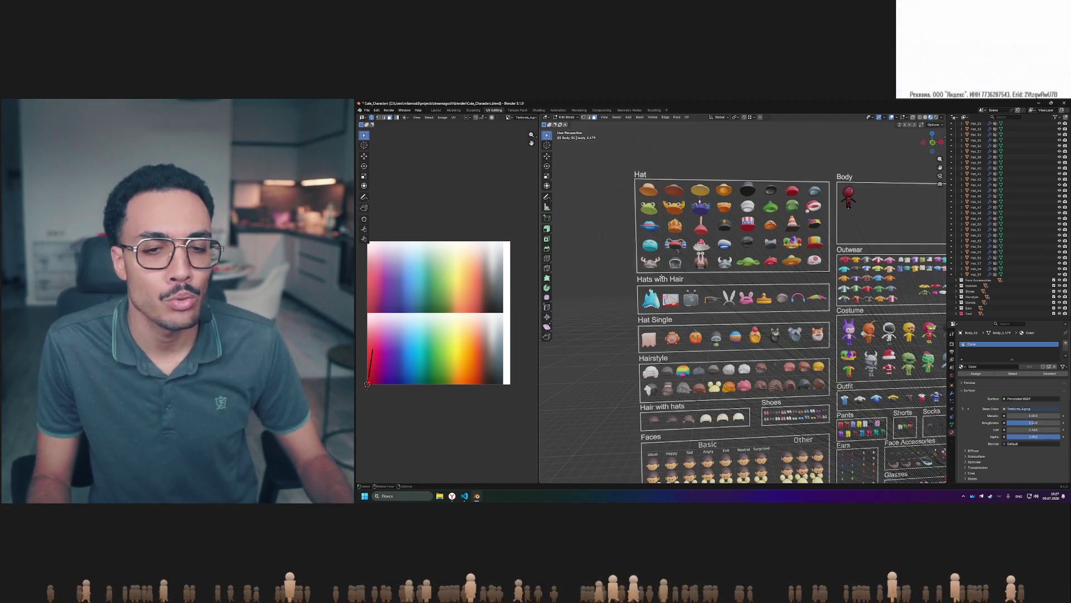
{"action": "middle_click_drag", "start_coordinate": [665, 202], "coordinate": [669, 208]}
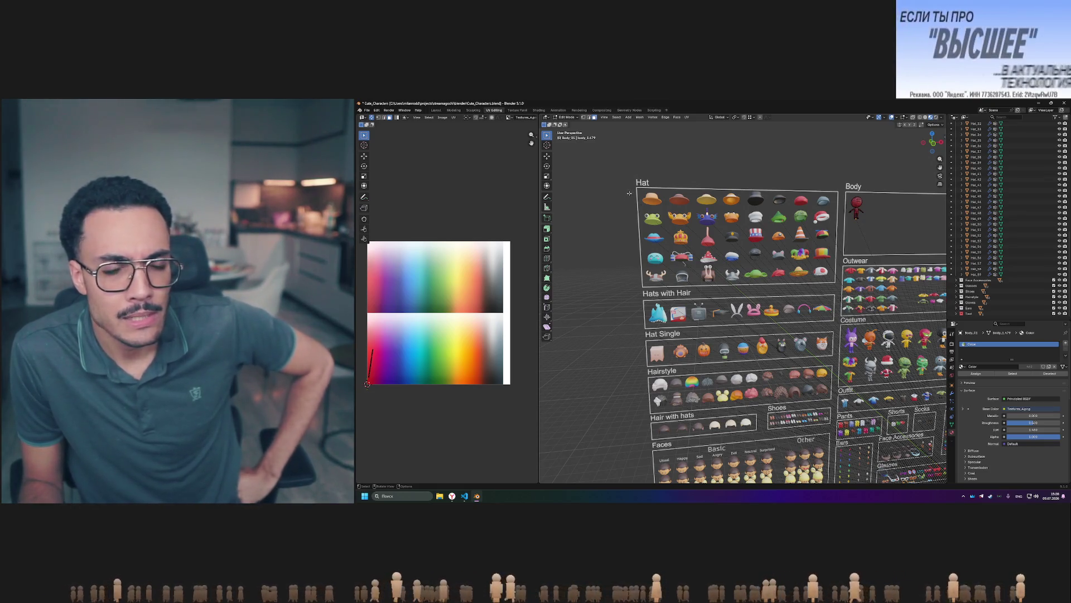
{"action": "left_click_drag", "start_coordinate": [631, 182], "coordinate": [669, 391]}
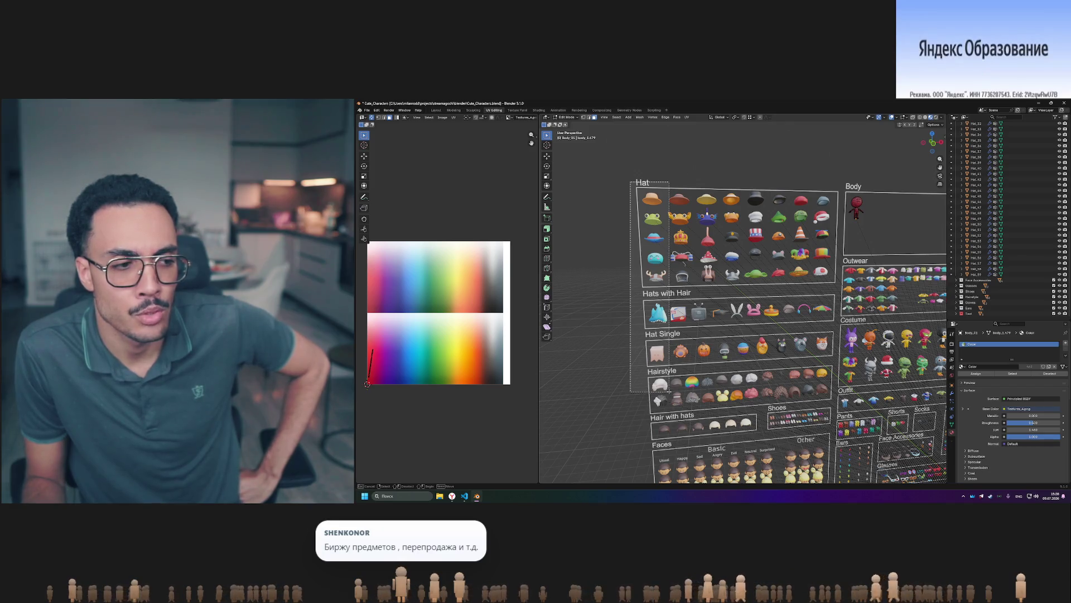
{"action": "left_click_drag", "start_coordinate": [668, 387], "coordinate": [669, 408]}
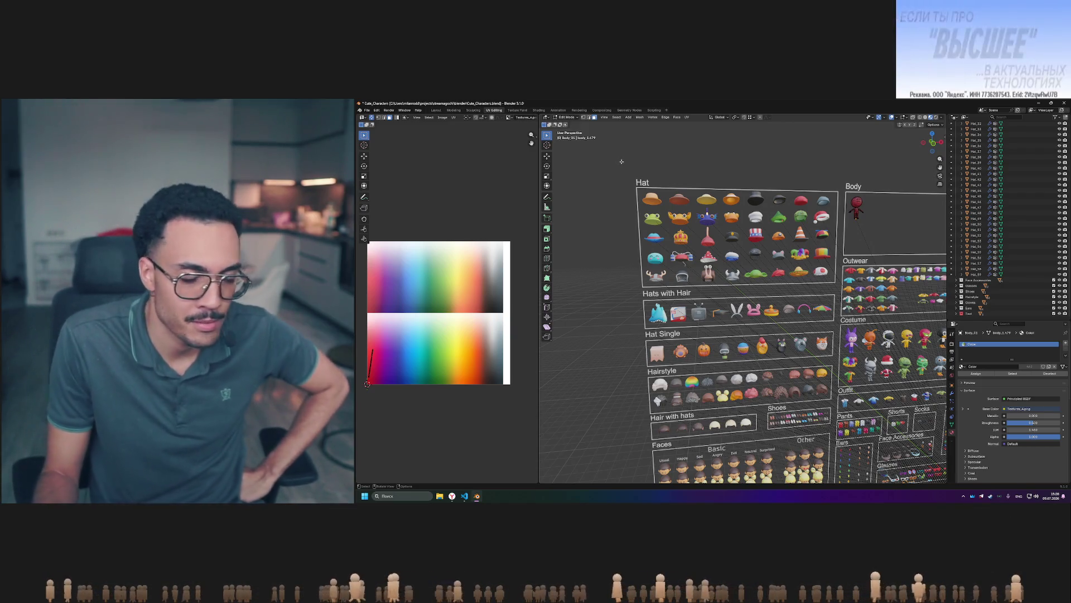
{"action": "mouse_move", "coordinate": [624, 169]}
{"action": "left_mouse_down"}
{"action": "mouse_move", "coordinate": [678, 416]}
{"action": "mouse_move", "coordinate": [684, 401]}
{"action": "mouse_move", "coordinate": [669, 414]}
{"action": "left_mouse_up"}
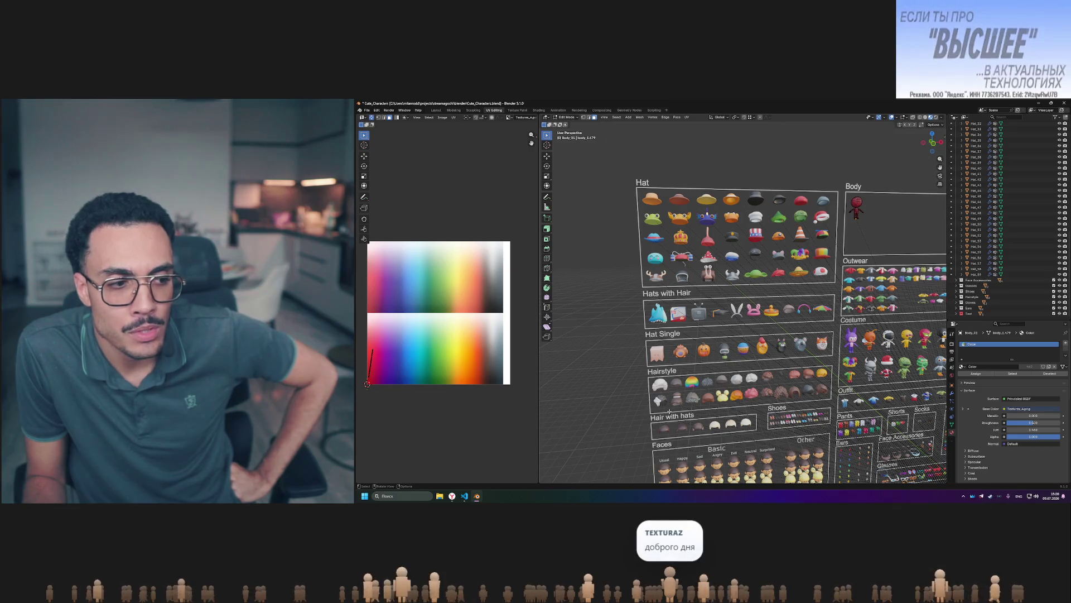
{"action": "left_click_drag", "start_coordinate": [660, 301], "coordinate": [670, 410]}
{"action": "mouse_move", "coordinate": [625, 170]}
{"action": "left_mouse_down"}
{"action": "mouse_move", "coordinate": [652, 280]}
{"action": "mouse_move", "coordinate": [668, 286]}
{"action": "left_mouse_up"}
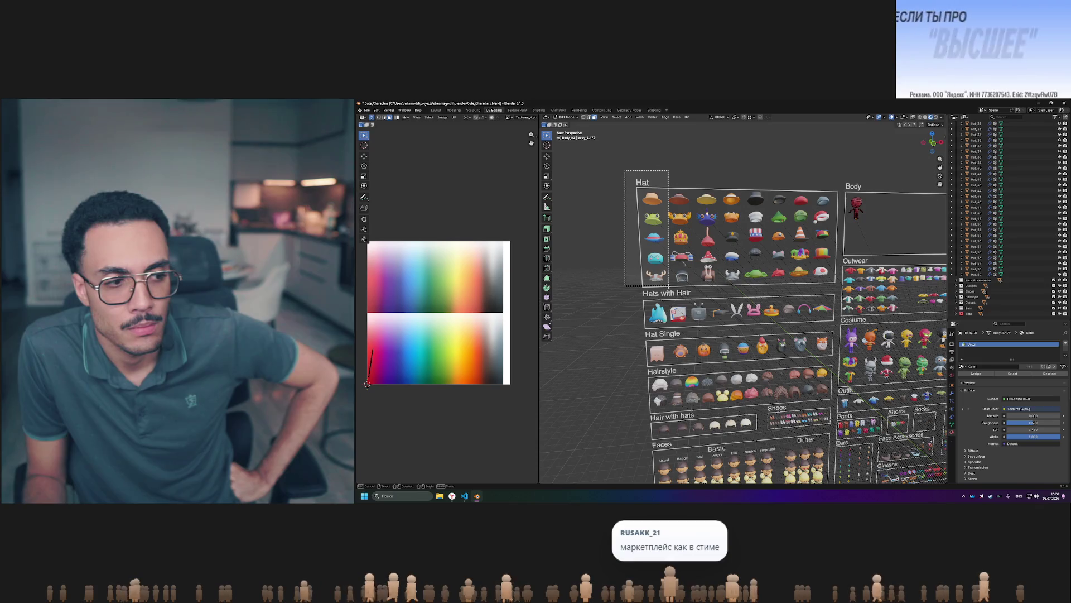
{"action": "left_click_drag", "start_coordinate": [668, 286], "coordinate": [669, 286]}
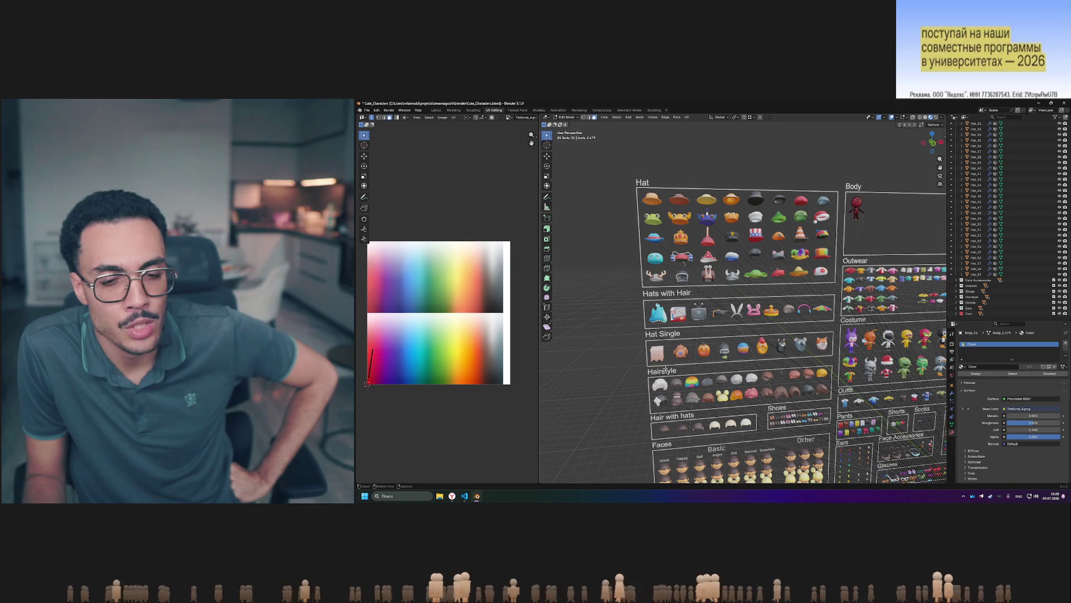
{"action": "left_click_drag", "start_coordinate": [675, 416], "coordinate": [676, 414]}
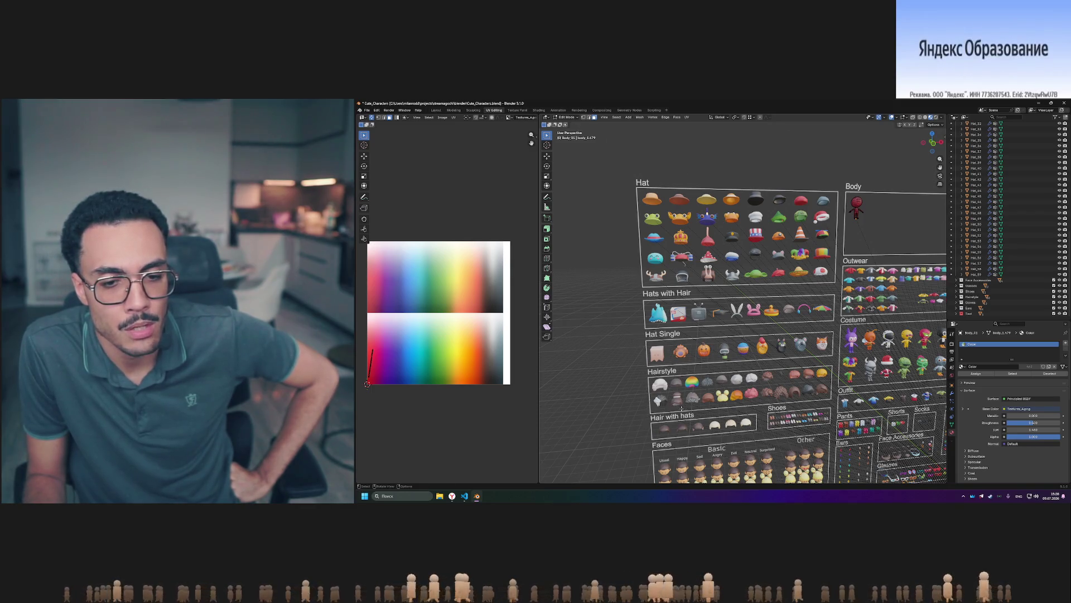
{"action": "scroll", "coordinate": [681, 409], "scroll_direction": "down", "scroll_amount": 3}
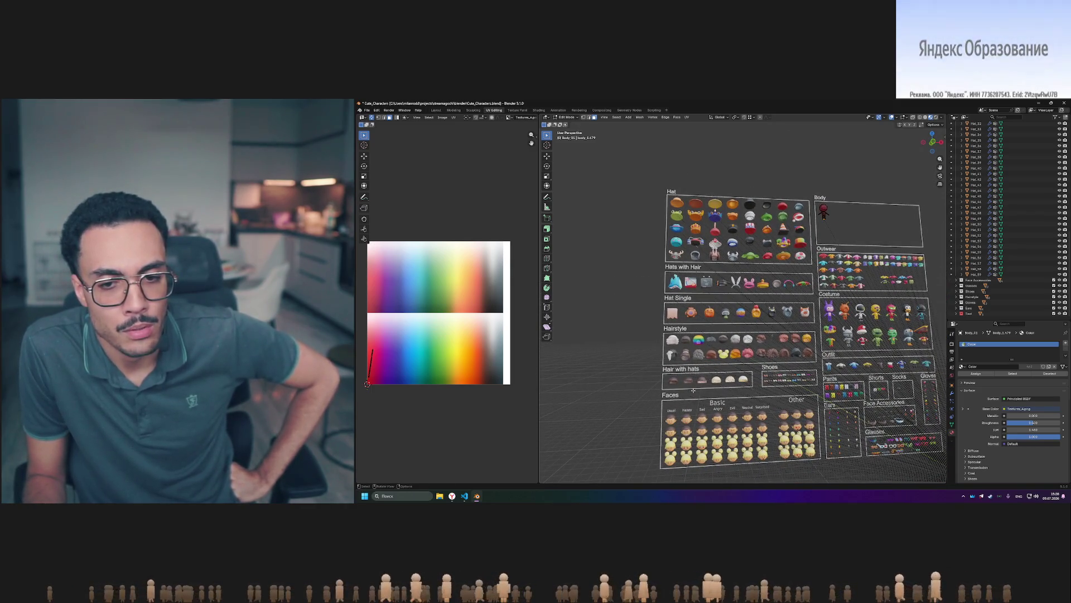
{"action": "middle_click_drag", "start_coordinate": [693, 391], "coordinate": [726, 389]}
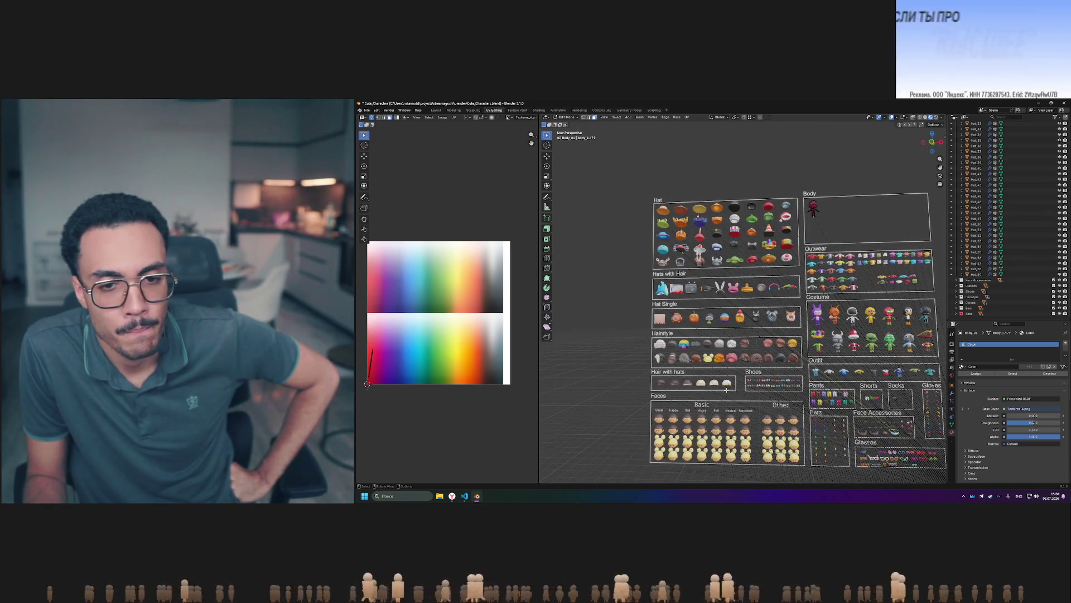
{"action": "scroll", "coordinate": [760, 390], "scroll_direction": "up", "scroll_amount": 3}
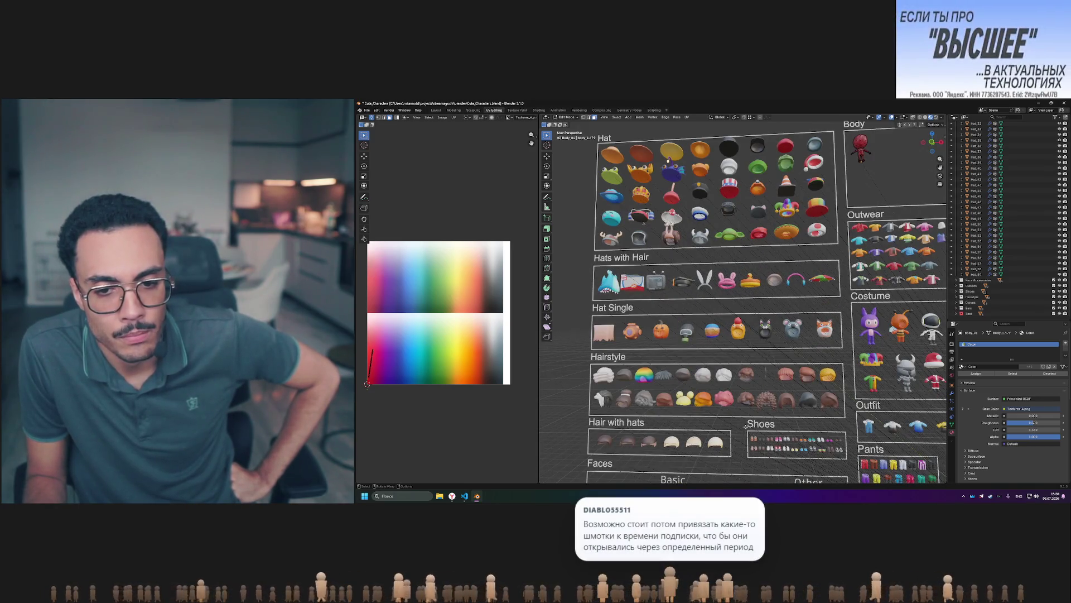
{"action": "left_click_drag", "start_coordinate": [749, 434], "coordinate": [767, 459]}
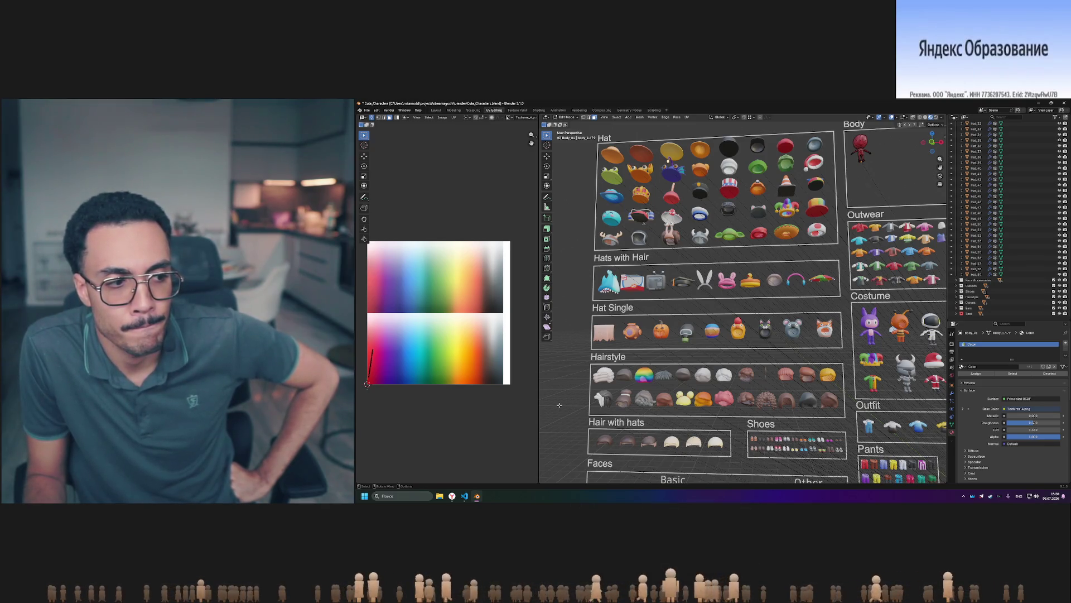
{"action": "scroll", "coordinate": [738, 350], "scroll_direction": "down", "scroll_amount": 4}
{"action": "scroll", "coordinate": [738, 351], "scroll_direction": "up", "scroll_amount": 4}
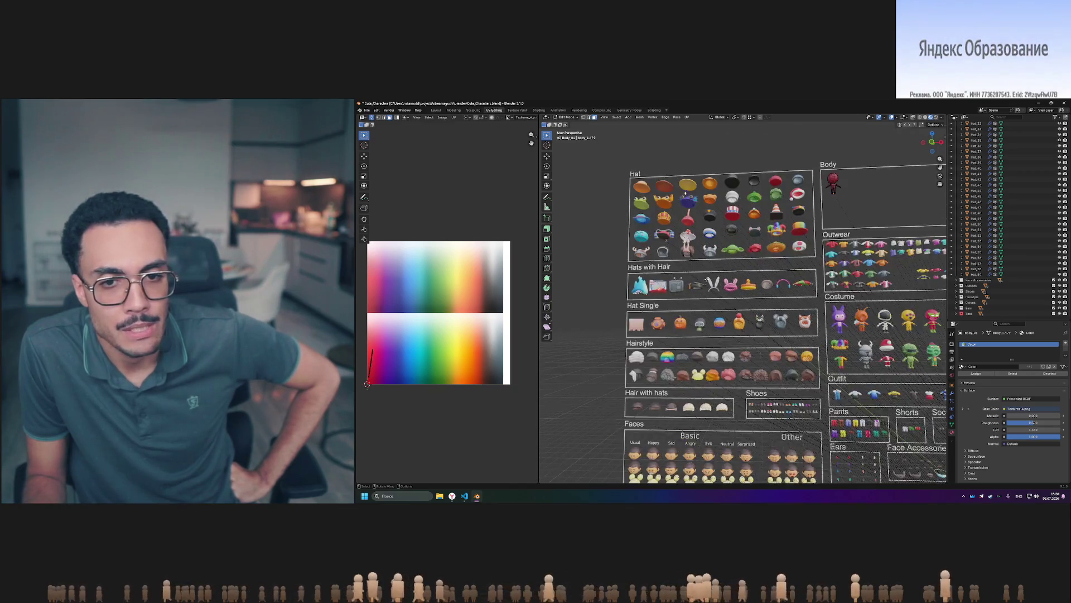
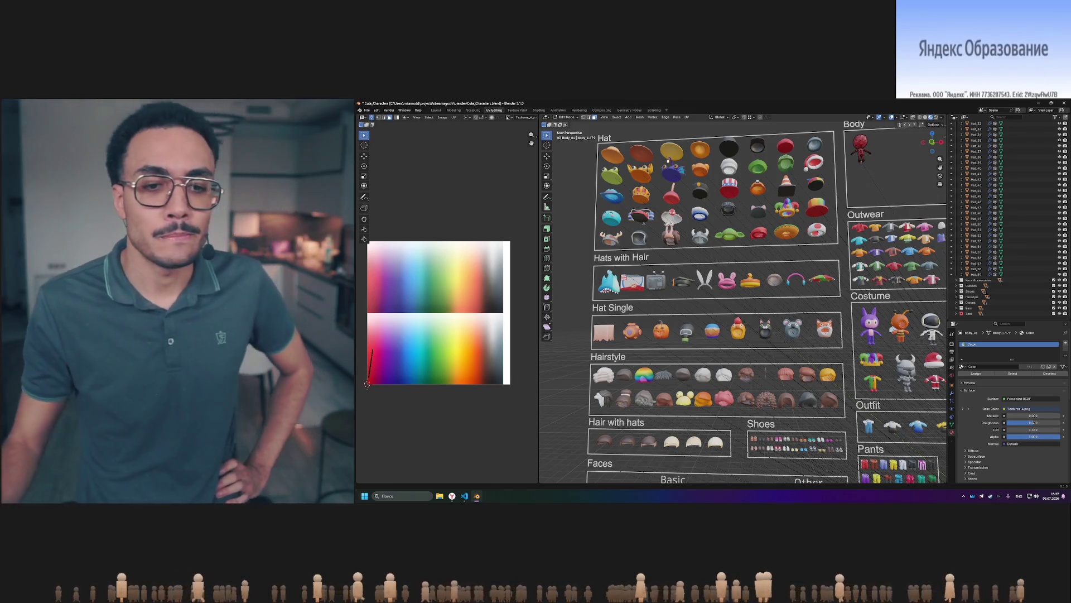
Level the view on the asset boards, box-select the Hat Single hats and open the material browse list.
{"action": "scroll", "coordinate": [667, 325], "scroll_direction": "down", "scroll_amount": 3}
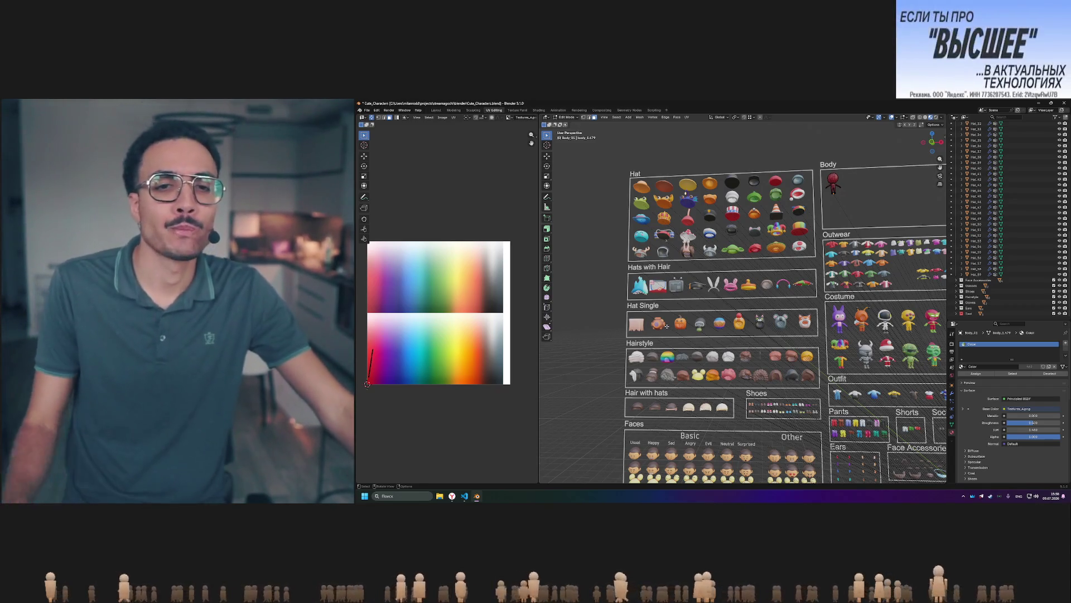
{"action": "scroll", "coordinate": [696, 250], "scroll_direction": "up", "scroll_amount": 2}
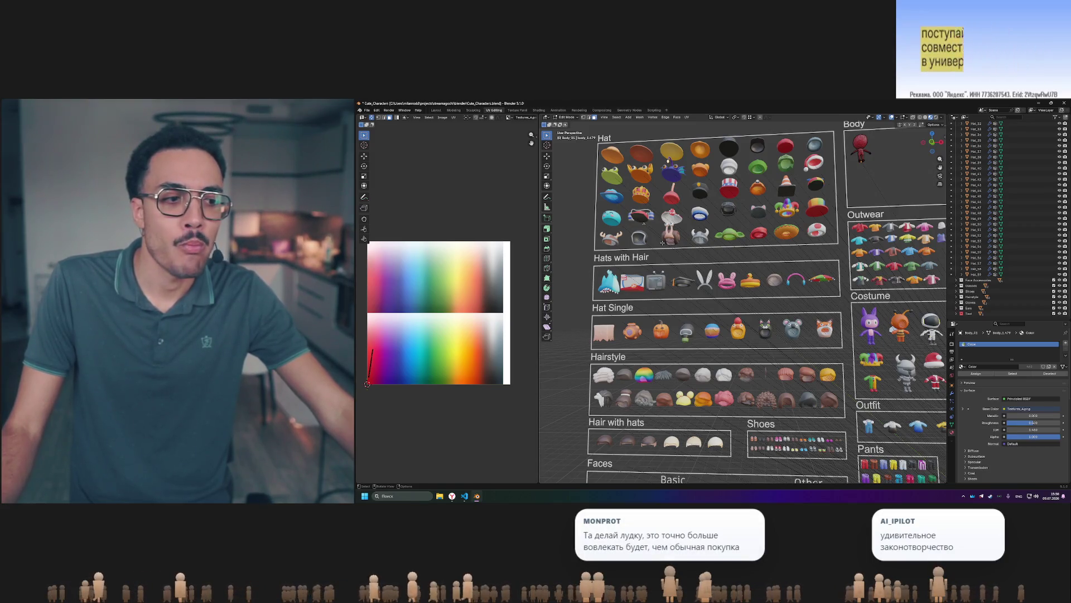
{"action": "middle_click_drag", "start_coordinate": [662, 242], "coordinate": [686, 249]}
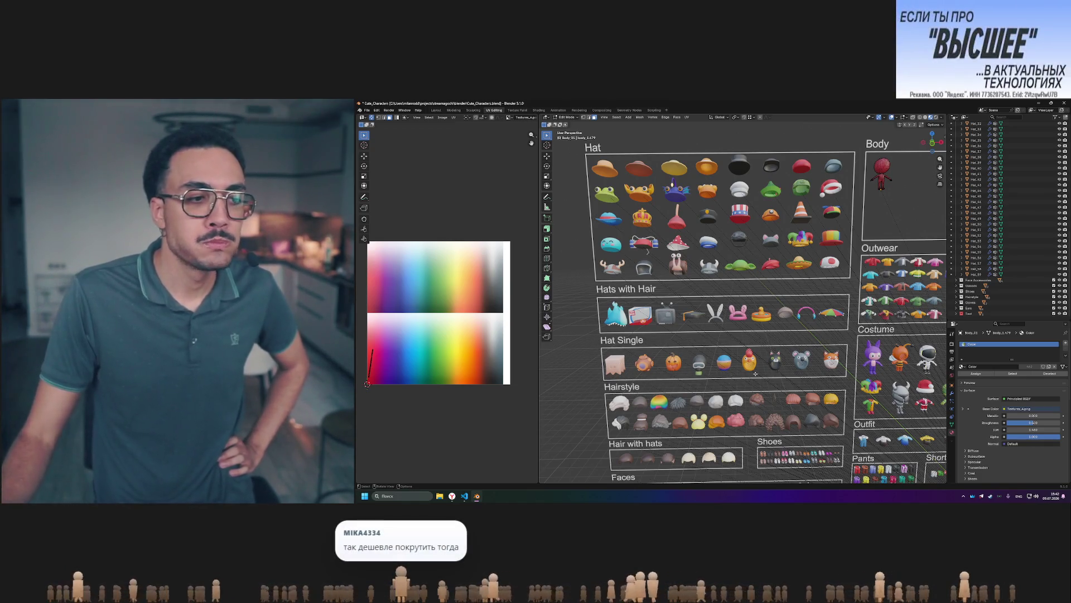
{"action": "middle_click_drag", "start_coordinate": [756, 372], "coordinate": [753, 357]}
{"action": "left_click_drag", "start_coordinate": [596, 312], "coordinate": [854, 349]}
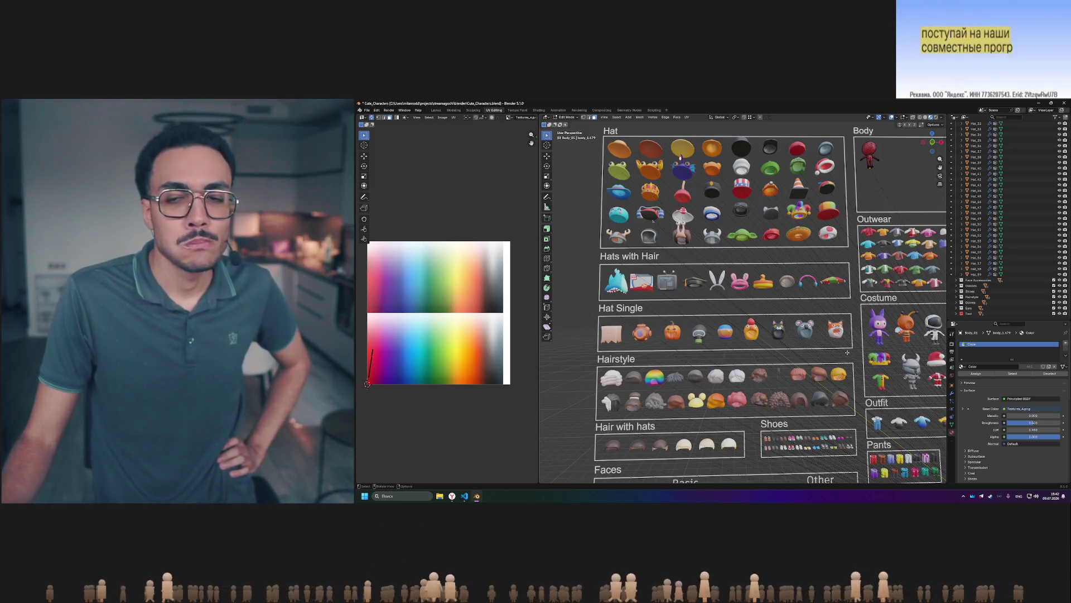
{"action": "left_click", "coordinate": [1059, 412]}
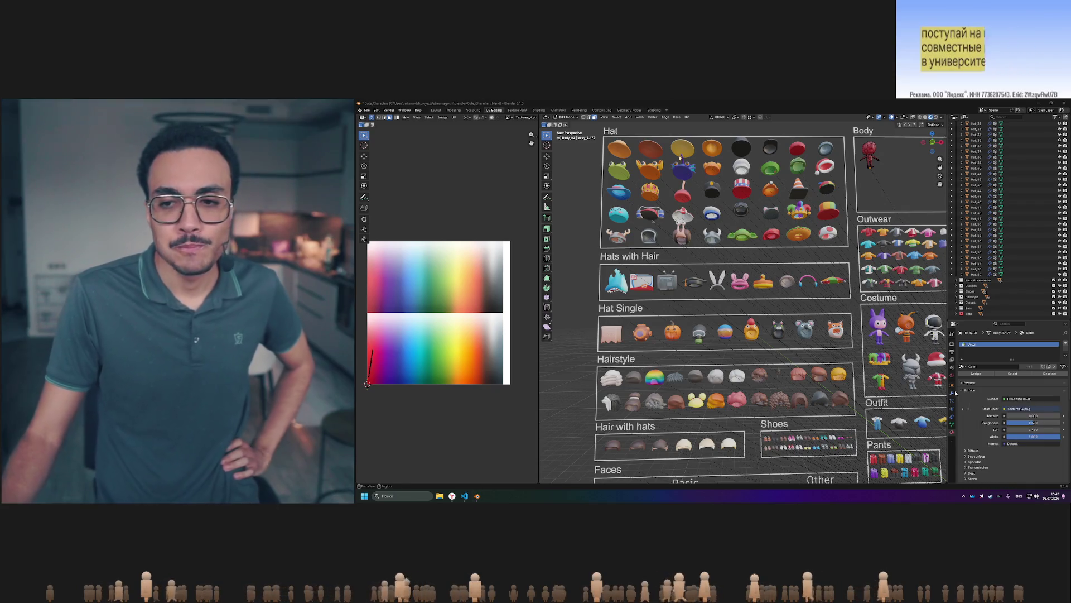
{"action": "left_click", "coordinate": [962, 366]}
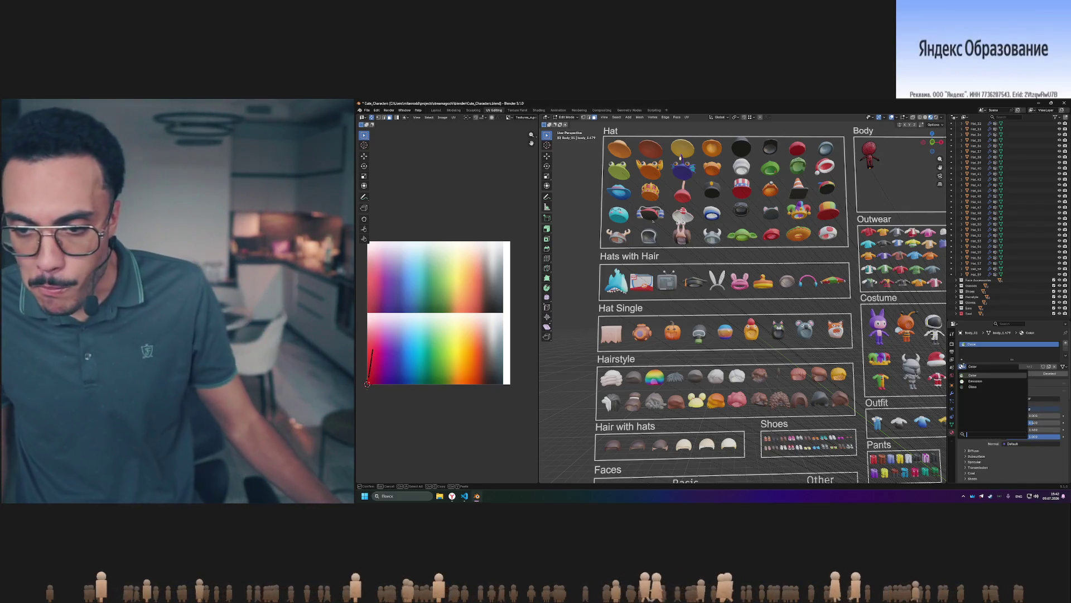
{"action": "left_click", "coordinate": [1049, 367]}
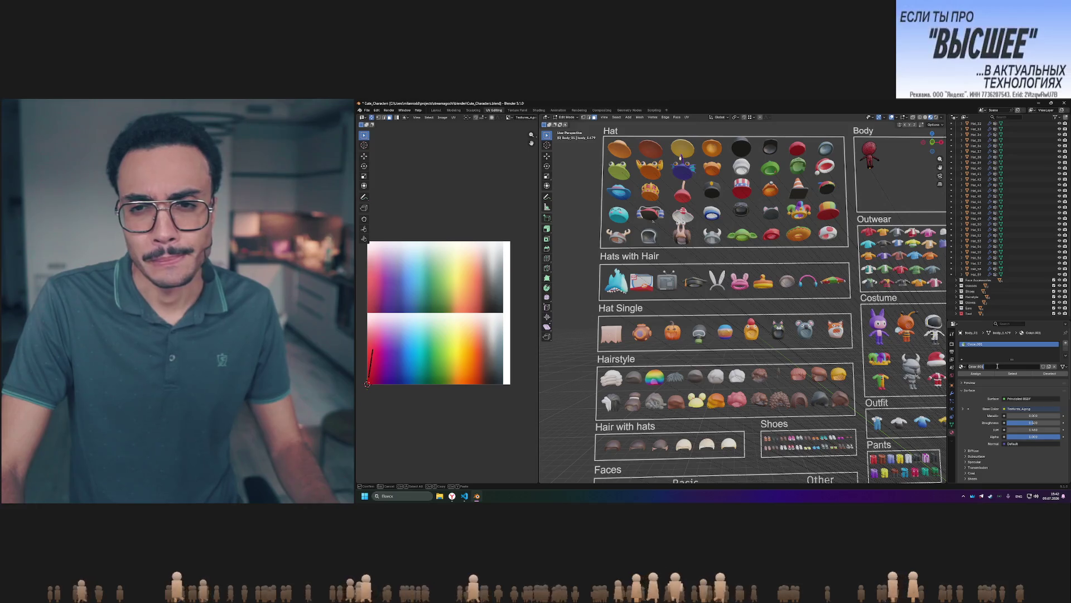
{"action": "type", "text": "Hatn"}
{"action": "key", "text": "Return"}
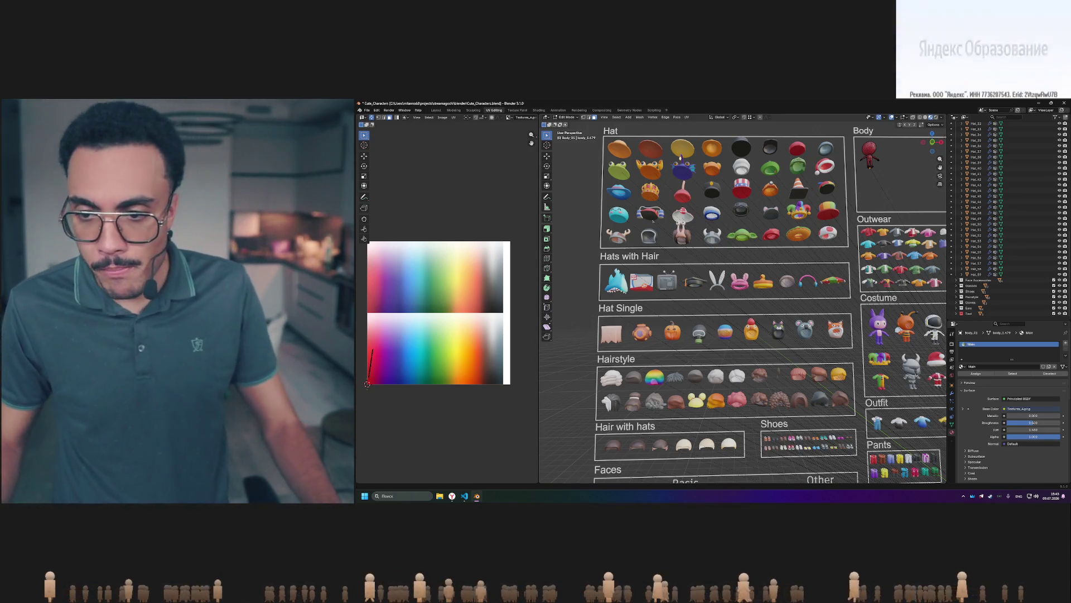
{"action": "left_click", "coordinate": [963, 409]}
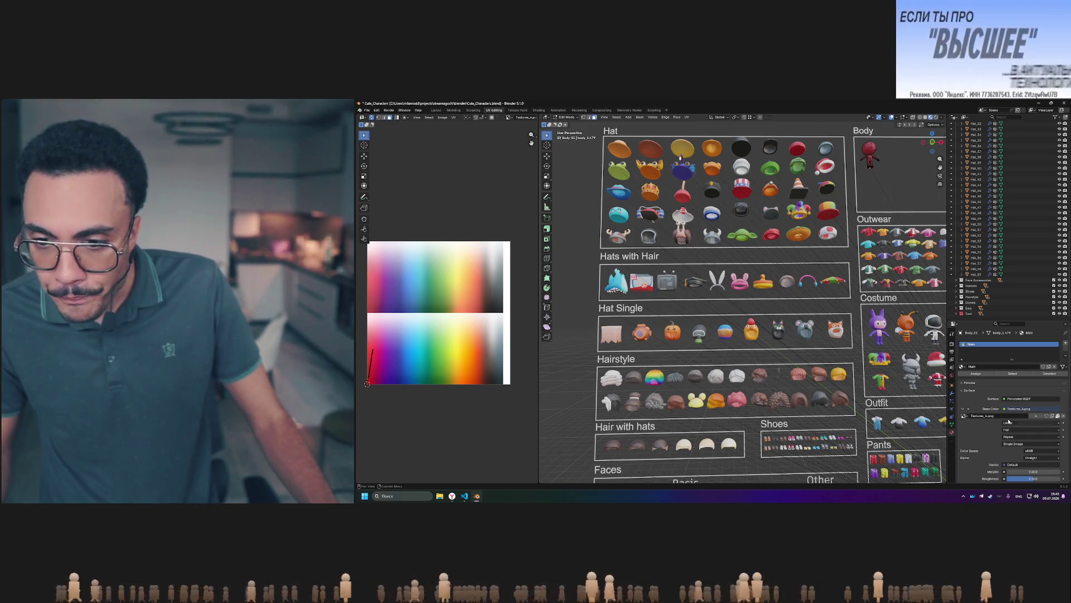
{"action": "left_click", "coordinate": [964, 415]}
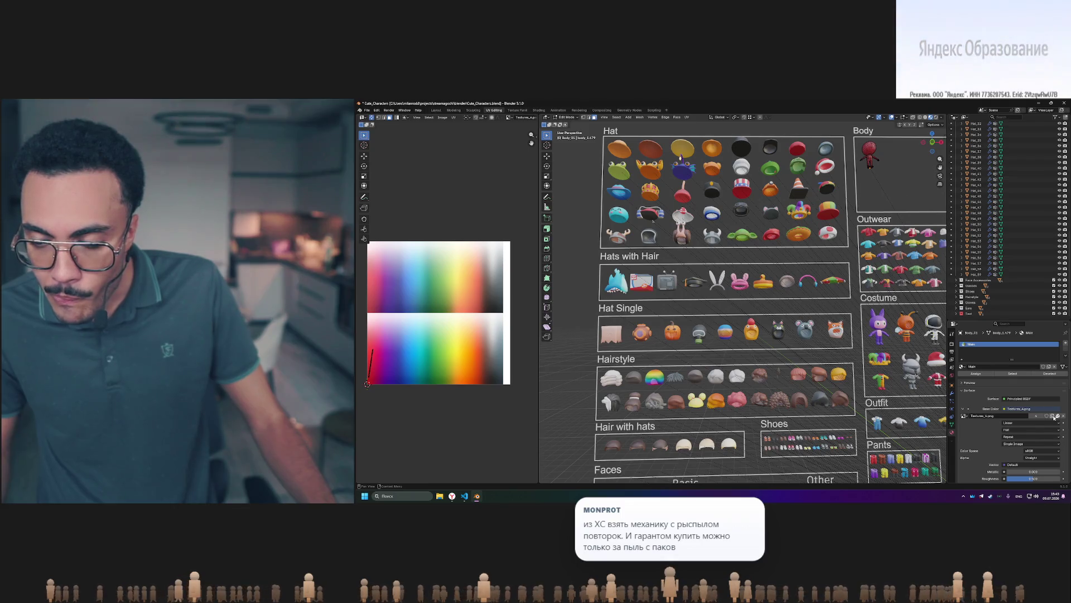
{"action": "scroll", "coordinate": [1003, 416], "scroll_direction": "down", "scroll_amount": 3}
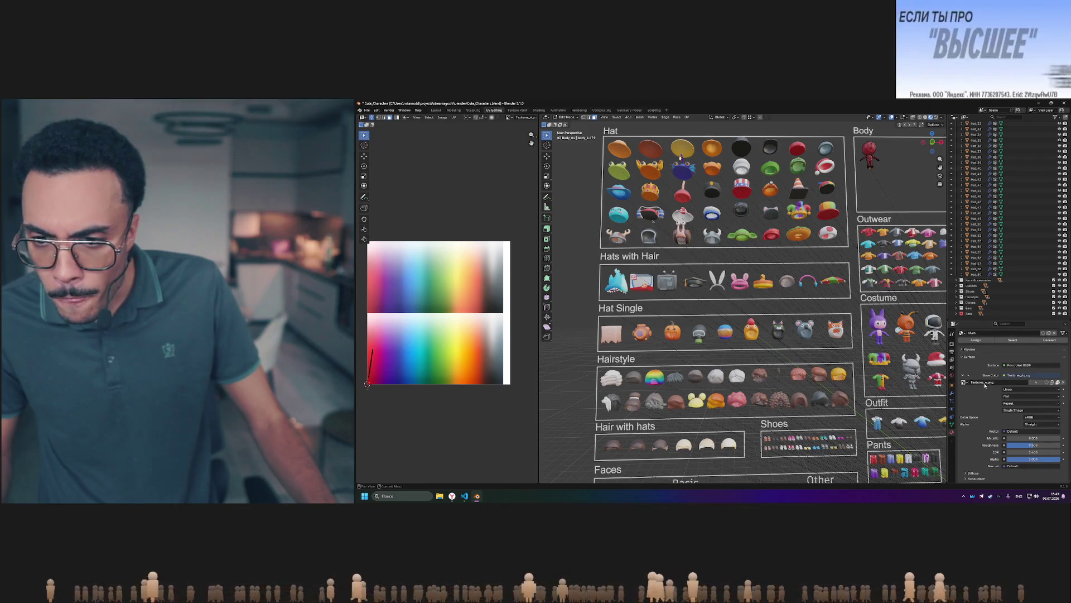
{"action": "left_click", "coordinate": [965, 382]}
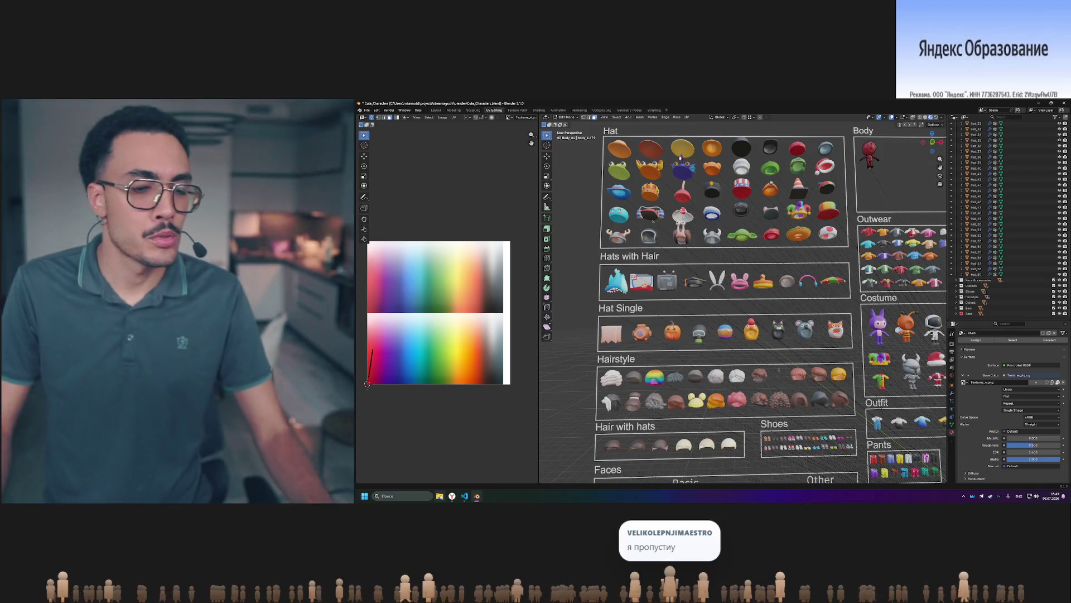
{"action": "scroll", "coordinate": [703, 384], "scroll_direction": "down", "scroll_amount": 3}
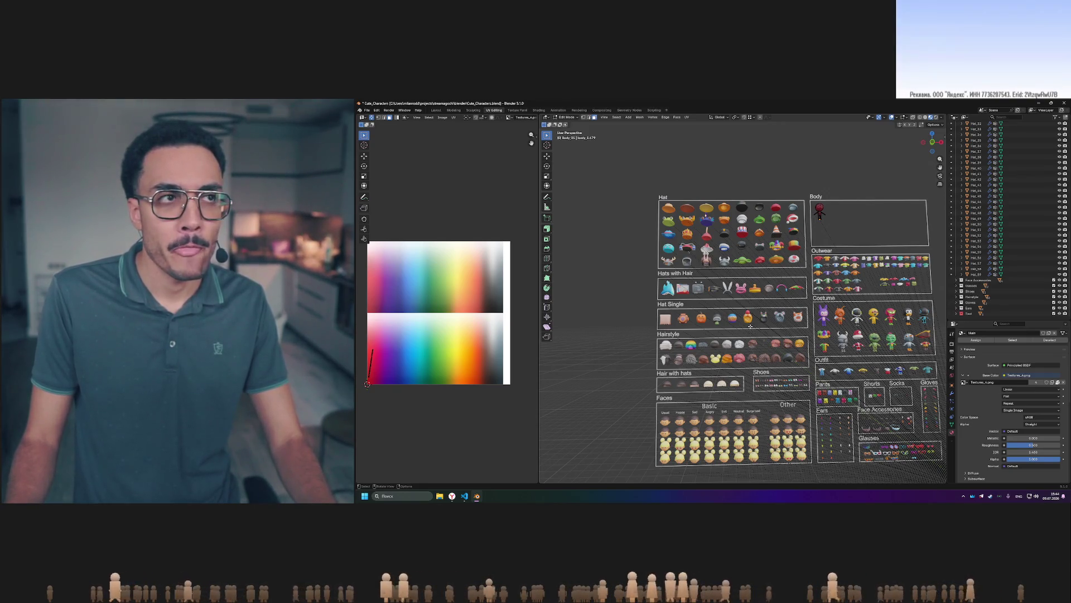
{"action": "scroll", "coordinate": [679, 225], "scroll_direction": "up", "scroll_amount": 3}
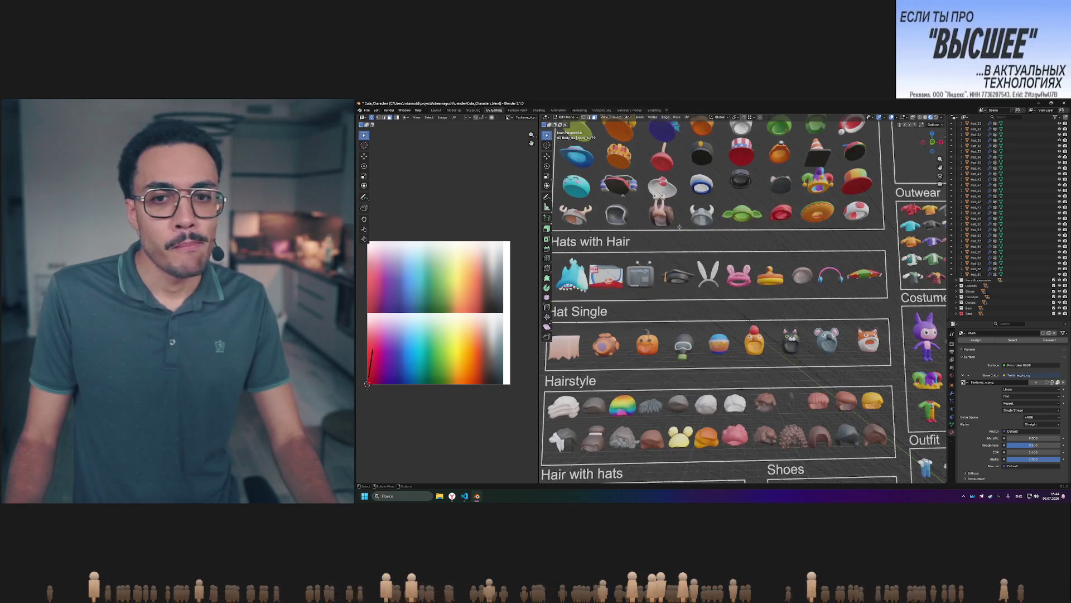
{"action": "scroll", "coordinate": [726, 234], "scroll_direction": "down", "scroll_amount": 3}
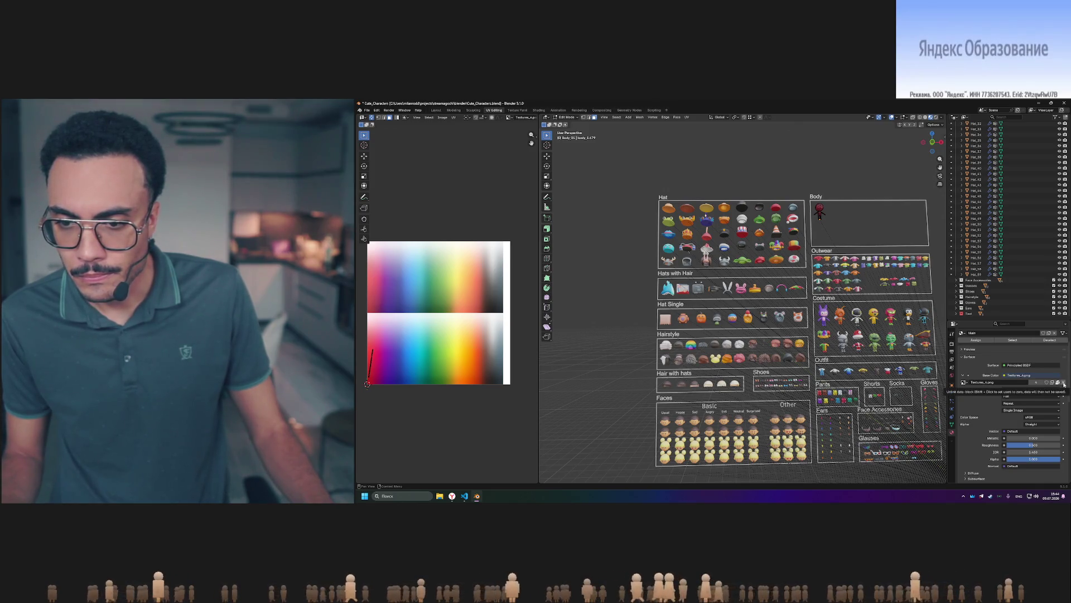
Unlink Textures_4.png from Base Color and load TF_GradientColorPalette.png in its place.
{"action": "left_click", "coordinate": [1064, 384]}
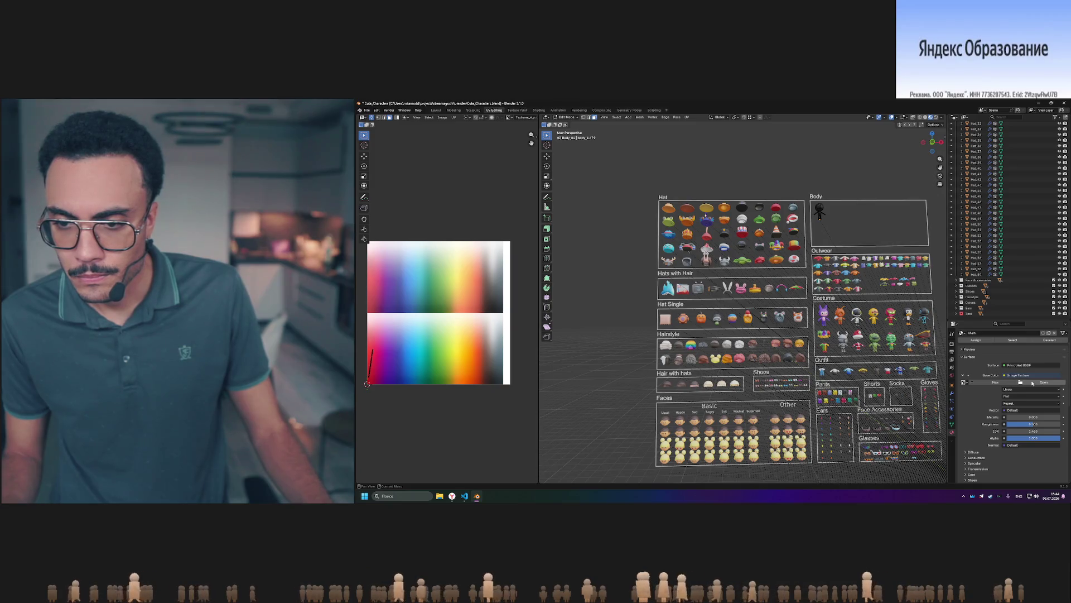
{"action": "middle_click_drag", "start_coordinate": [857, 220], "coordinate": [808, 272], "text": "shift"}
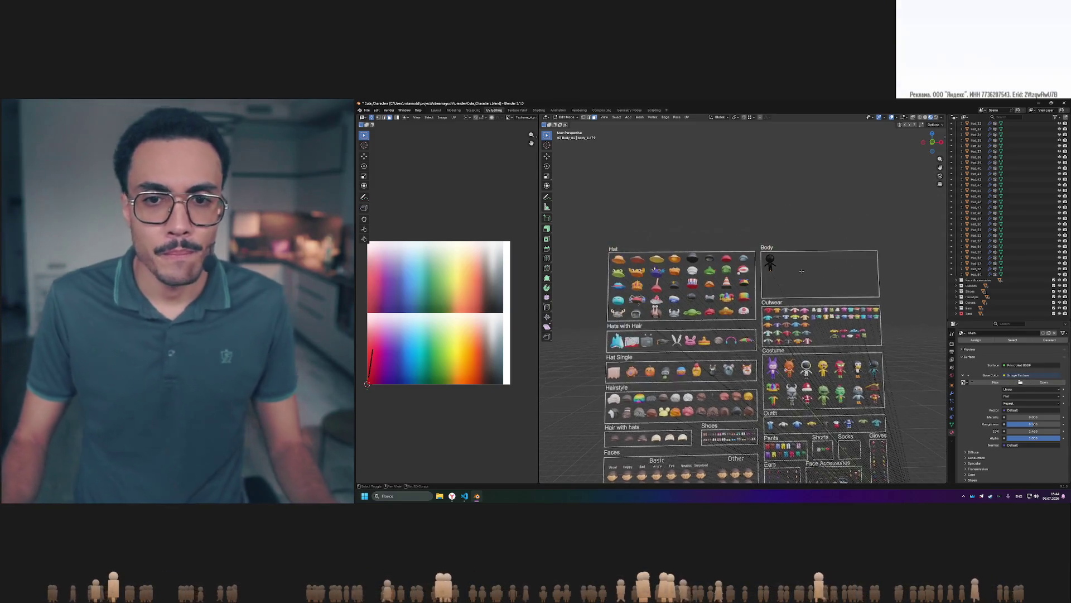
{"action": "scroll", "coordinate": [807, 273], "scroll_direction": "up", "scroll_amount": 5}
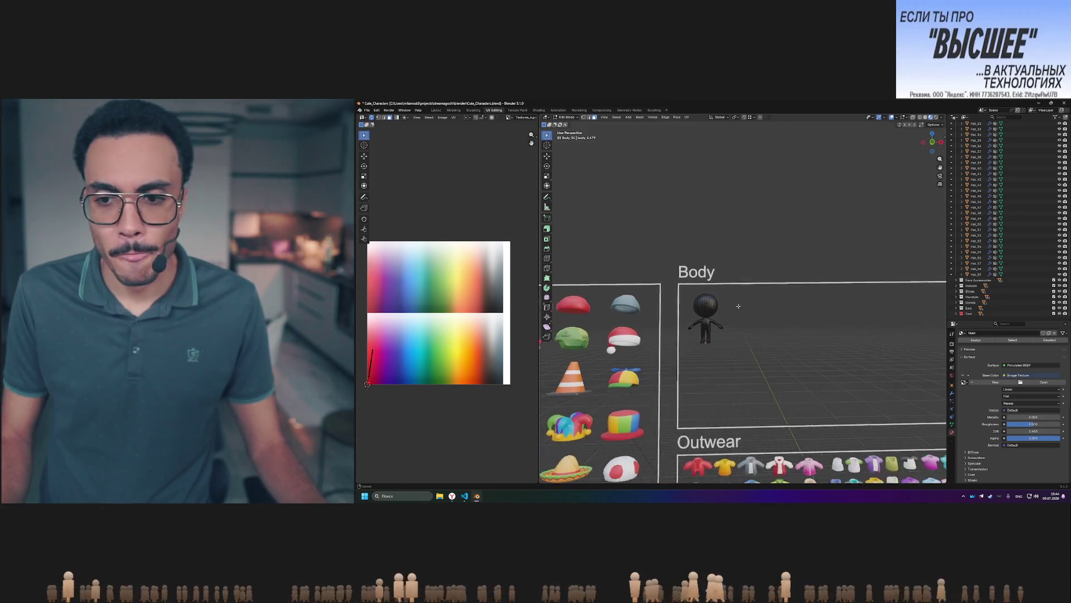
{"action": "scroll", "coordinate": [736, 307], "scroll_direction": "up", "scroll_amount": 2}
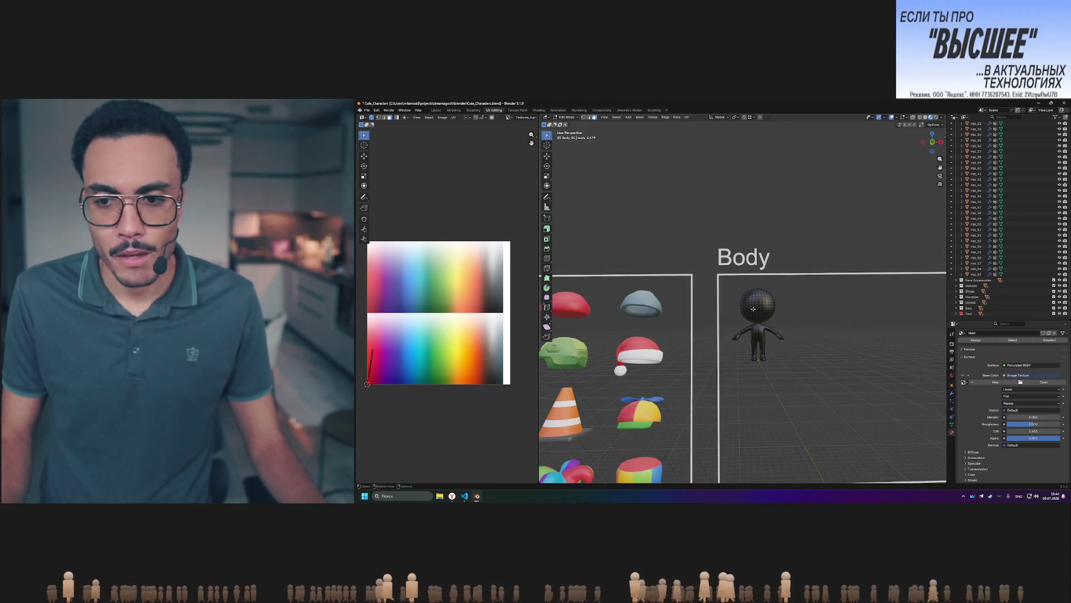
{"action": "left_click", "coordinate": [1030, 383]}
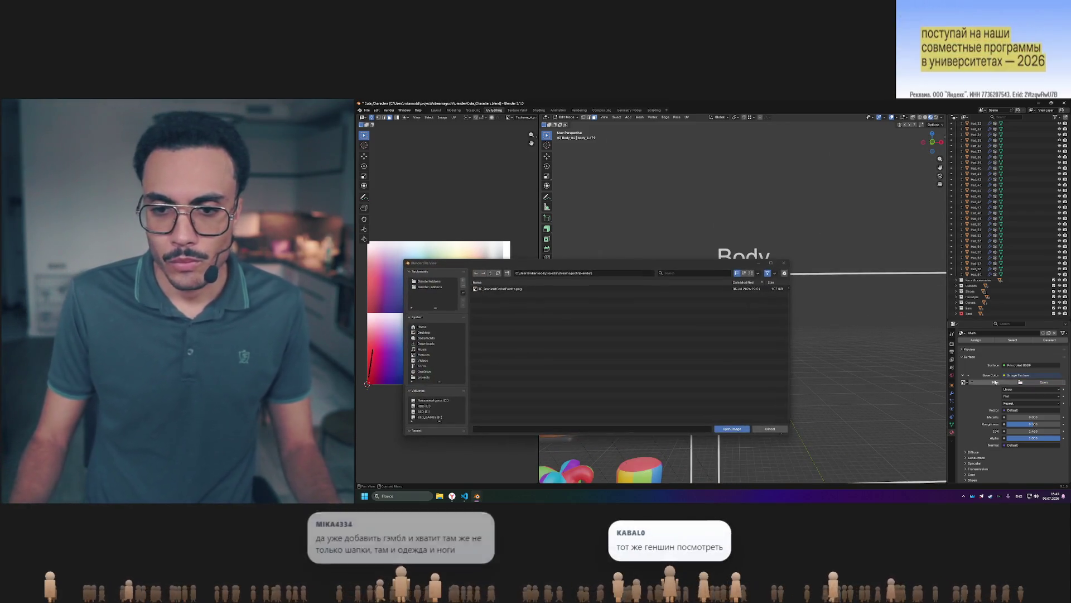
{"action": "double_click", "coordinate": [522, 289]}
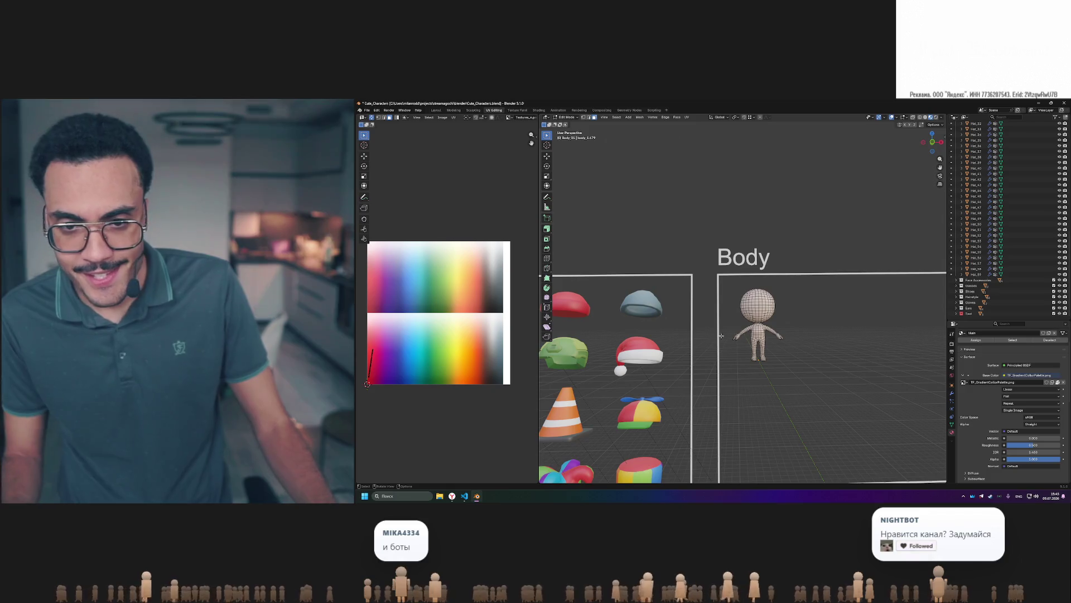
{"action": "middle_click_drag", "start_coordinate": [707, 334], "coordinate": [848, 335]}
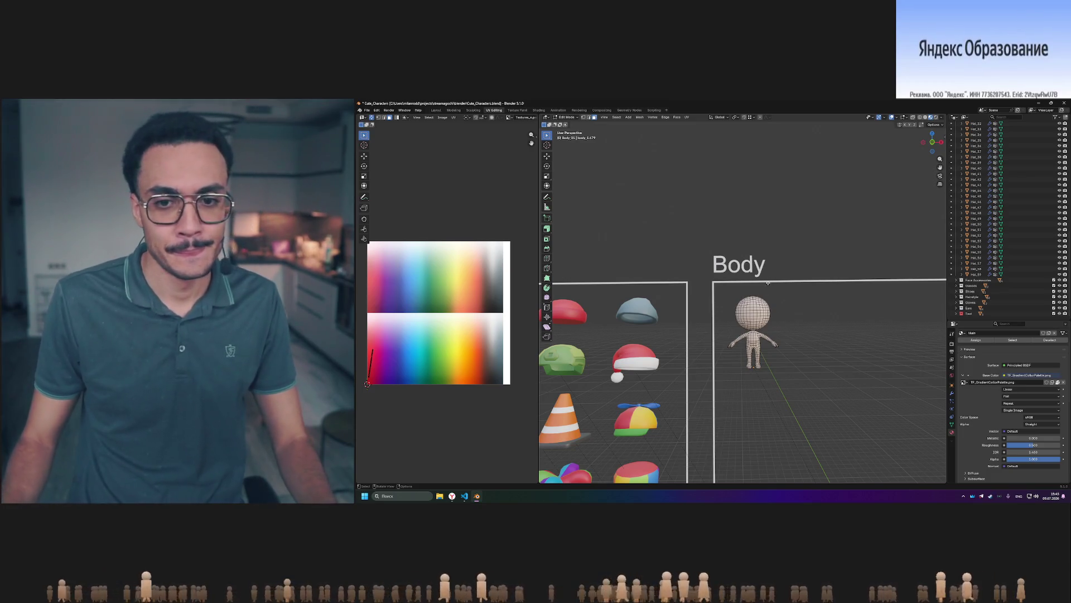
Display the gradient palette image in the UV editor and frame it.
{"action": "left_click", "coordinate": [511, 119]}
{"action": "left_click", "coordinate": [517, 133]}
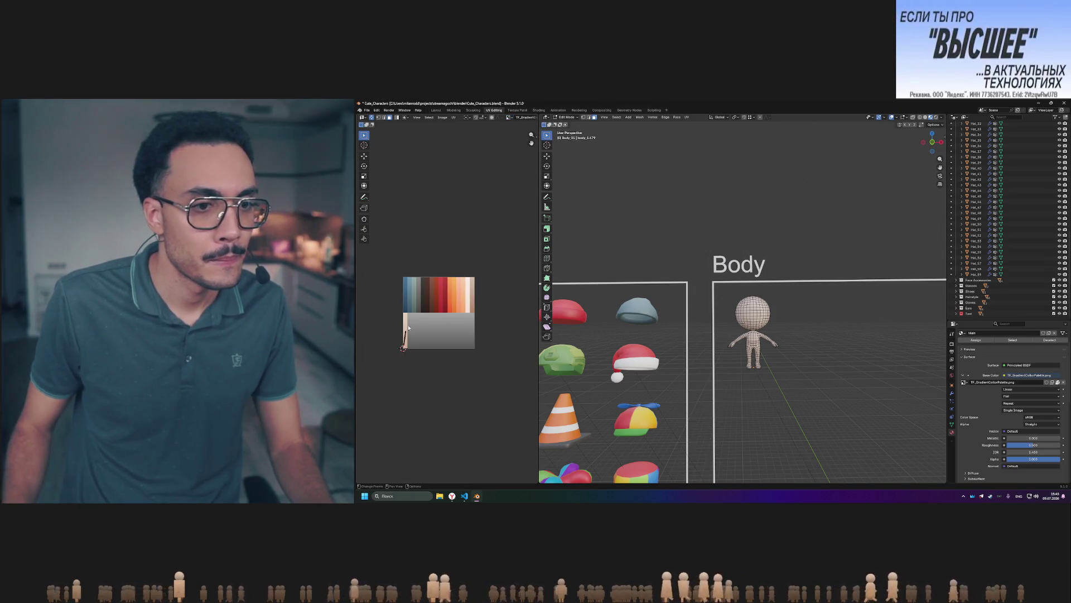
{"action": "scroll", "coordinate": [423, 300], "scroll_direction": "up", "scroll_amount": 3}
{"action": "key", "text": "Tab"}
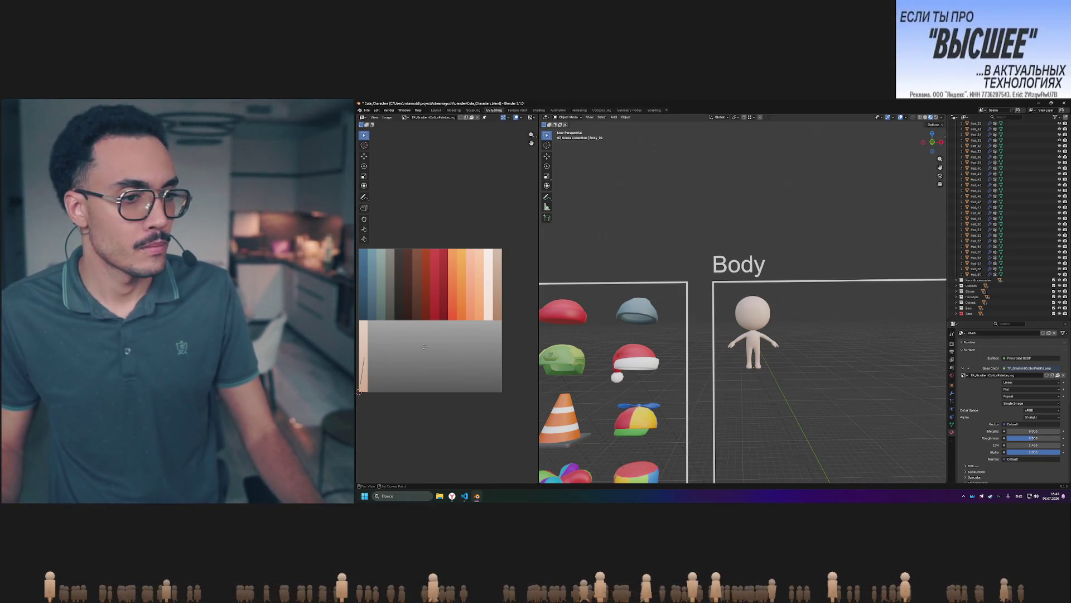
{"action": "middle_click_drag", "start_coordinate": [388, 357], "coordinate": [412, 352]}
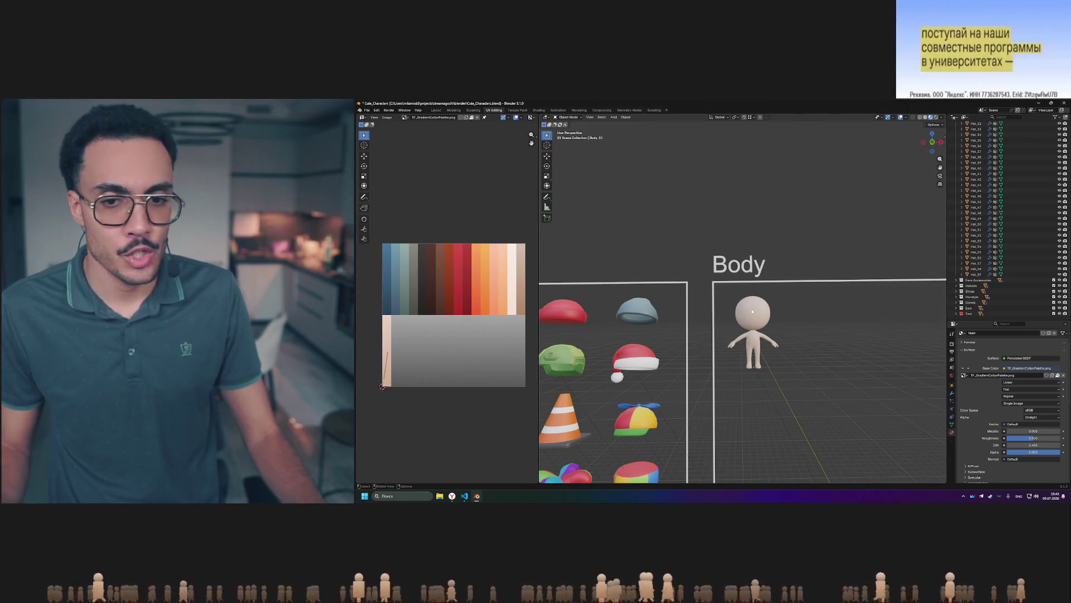
Move the body's UVs onto a palette colour, return to Object Mode and save Cute_Characters.blend.
{"action": "key", "text": "Tab"}
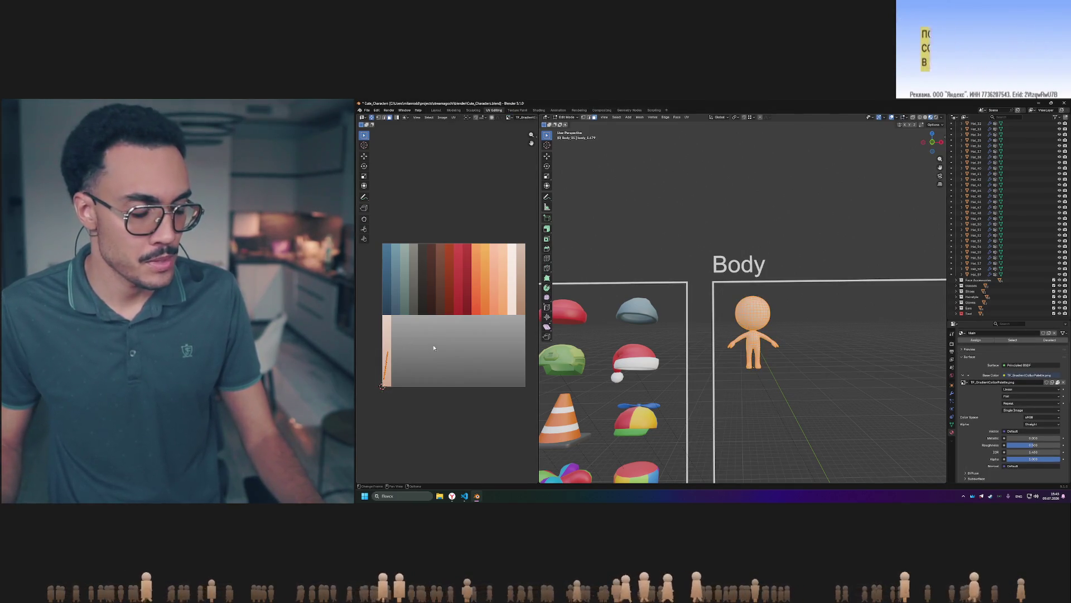
{"action": "key", "text": "g"}
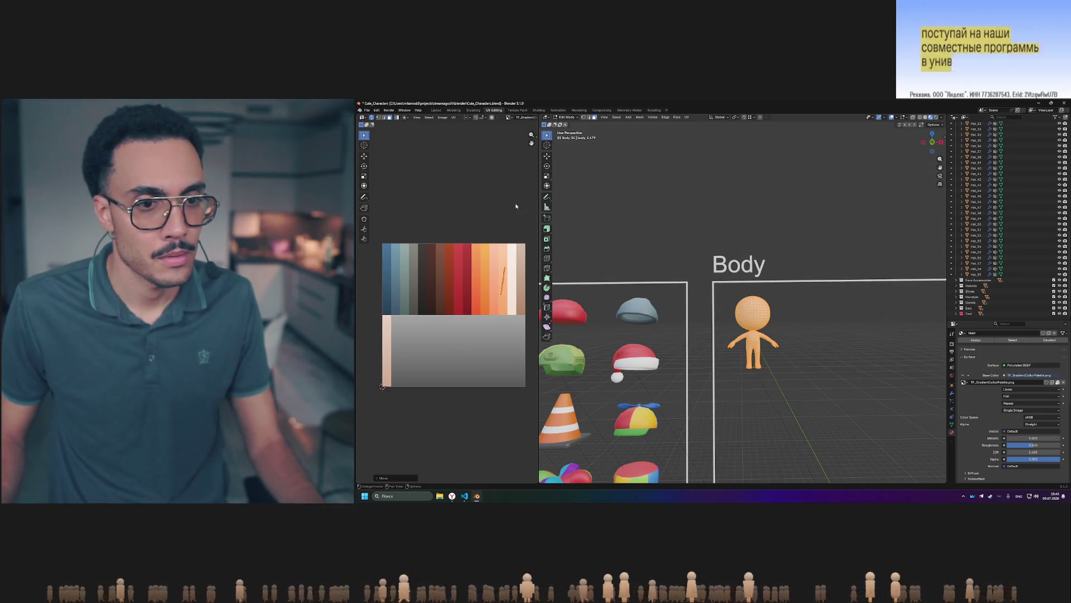
{"action": "key", "text": "u"}
{"action": "key", "text": "Tab"}
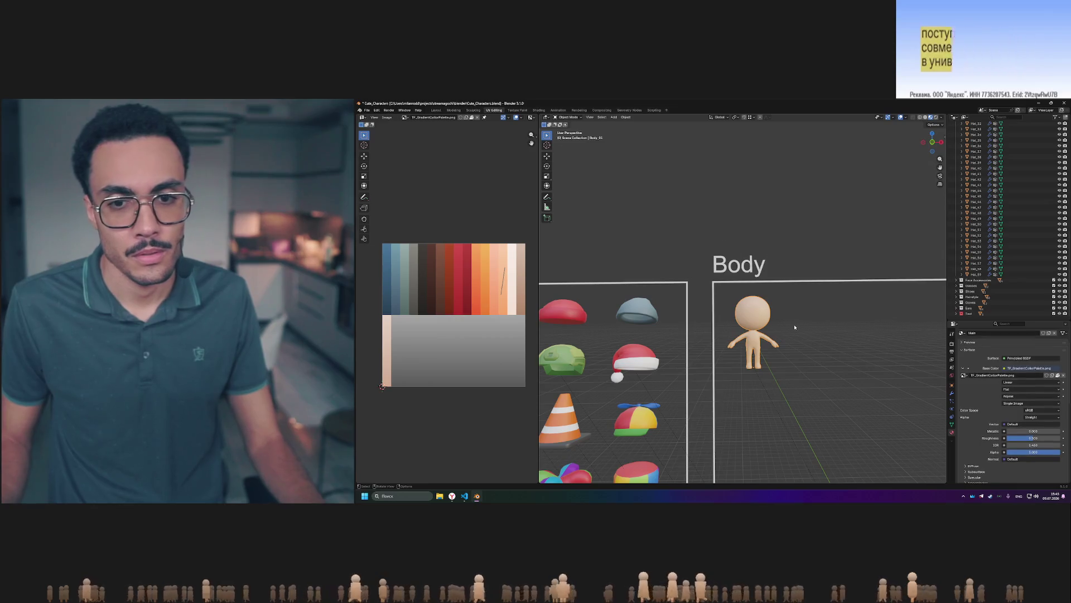
{"action": "key", "text": "ctrl+s"}
{"action": "scroll", "coordinate": [768, 310], "scroll_direction": "up", "scroll_amount": 4}
{"action": "scroll", "coordinate": [768, 310], "scroll_direction": "down", "scroll_amount": 4}
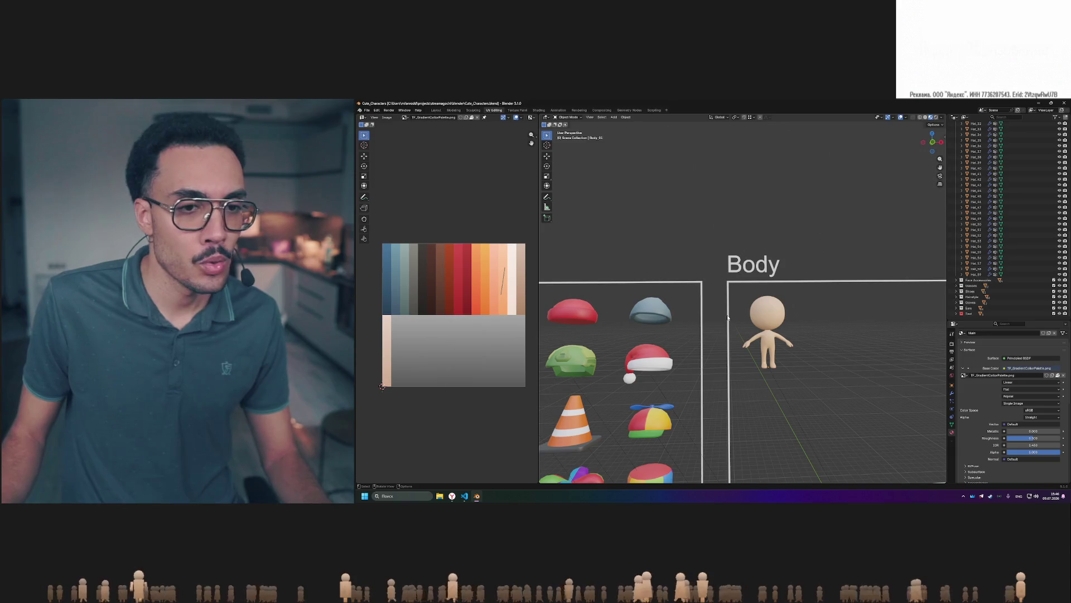
{"action": "scroll", "coordinate": [781, 327], "scroll_direction": "down", "scroll_amount": 4}
{"action": "scroll", "coordinate": [781, 327], "scroll_direction": "up", "scroll_amount": 6}
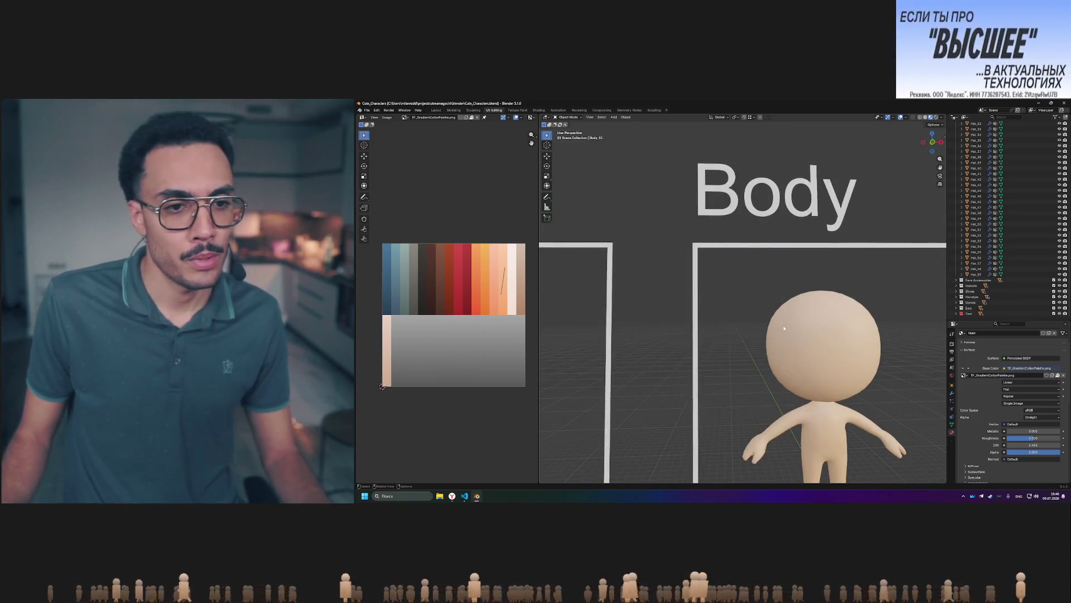
{"action": "scroll", "coordinate": [784, 328], "scroll_direction": "down", "scroll_amount": 2}
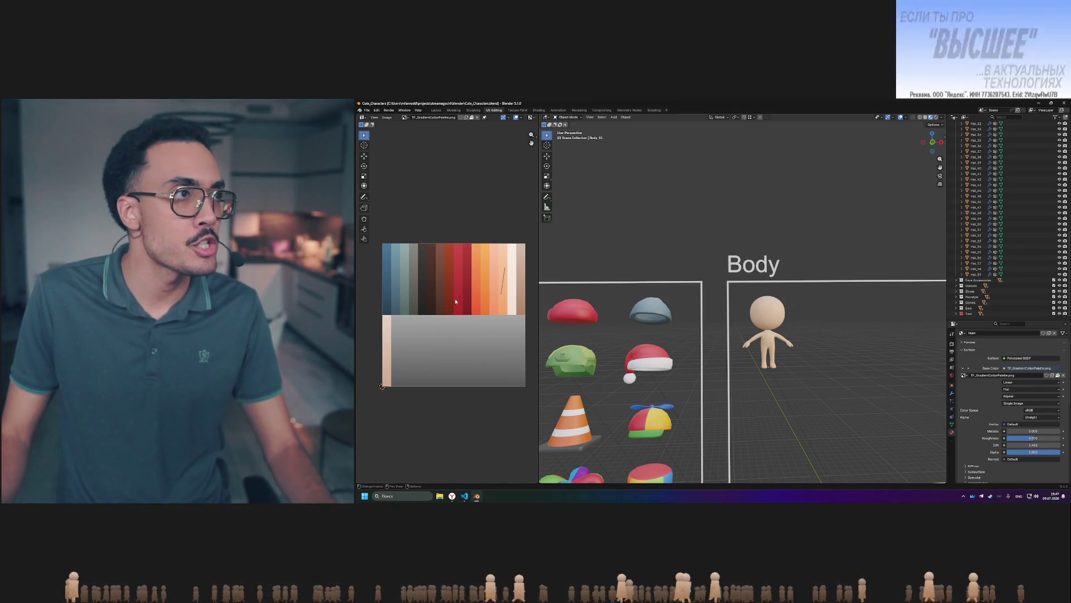
{"action": "scroll", "coordinate": [771, 293], "scroll_direction": "down", "scroll_amount": 3}
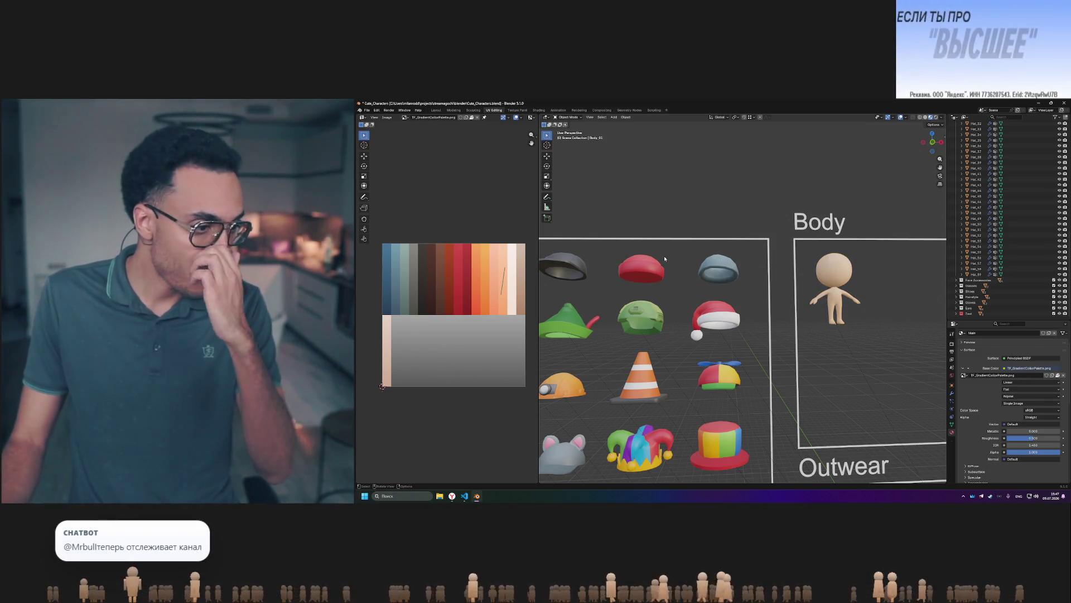
Zoom out over the boards, box-select the Hats with Hair and Hat Single rows, then make the pink bunny-ears hat active.
{"action": "scroll", "coordinate": [612, 251], "scroll_direction": "up", "scroll_amount": 8, "text": "ctrl"}
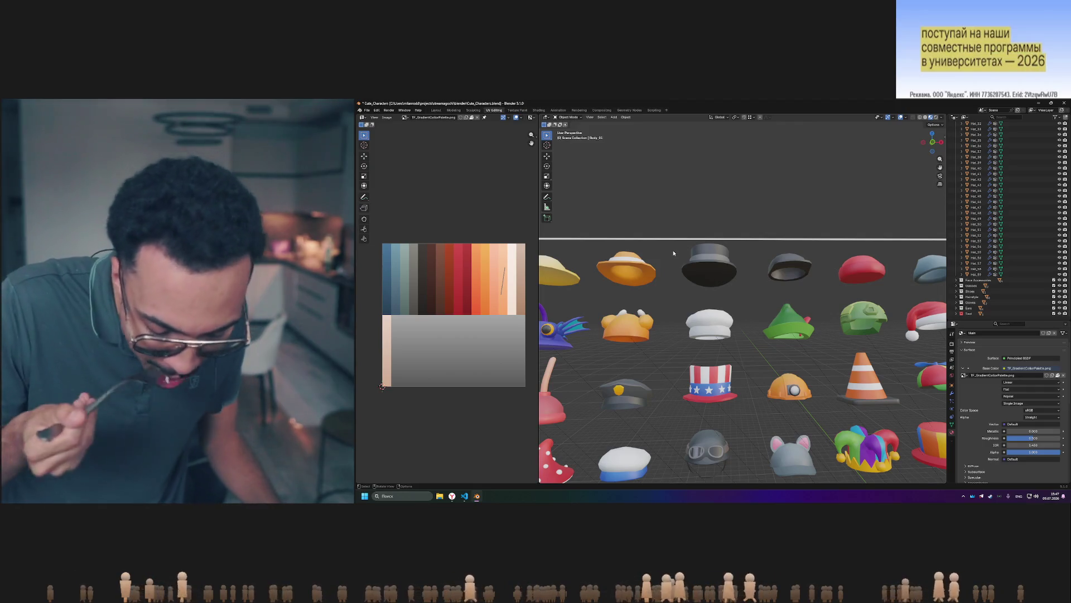
{"action": "scroll", "coordinate": [669, 291], "scroll_direction": "down", "scroll_amount": 7}
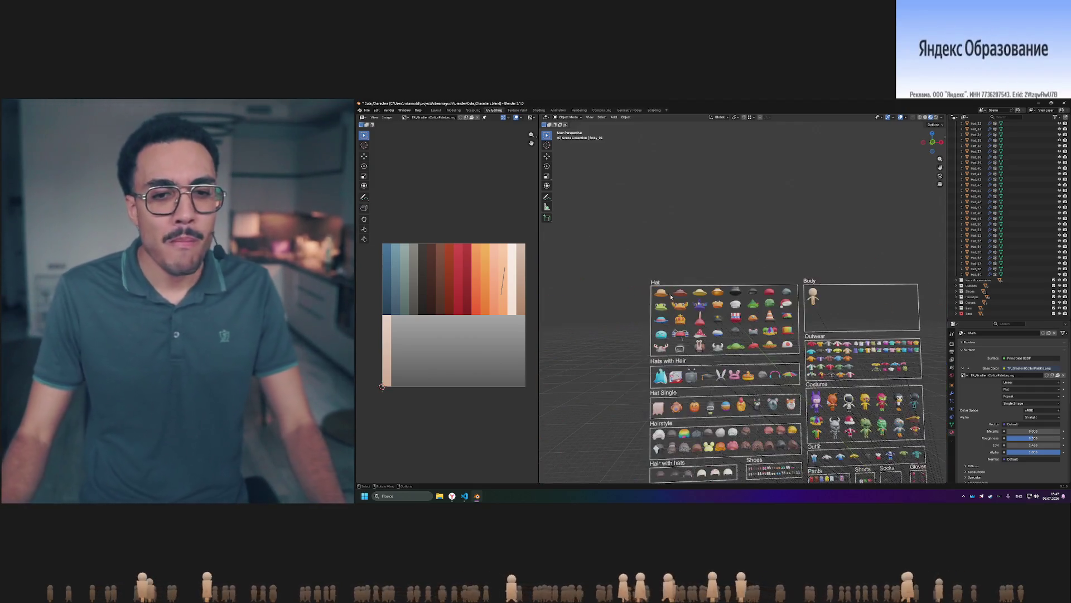
{"action": "scroll", "coordinate": [695, 315], "scroll_direction": "up", "scroll_amount": 2}
{"action": "mouse_move", "coordinate": [589, 269]}
{"action": "left_mouse_down"}
{"action": "mouse_move", "coordinate": [776, 301]}
{"action": "mouse_move", "coordinate": [781, 290]}
{"action": "mouse_move", "coordinate": [588, 278]}
{"action": "left_mouse_up"}
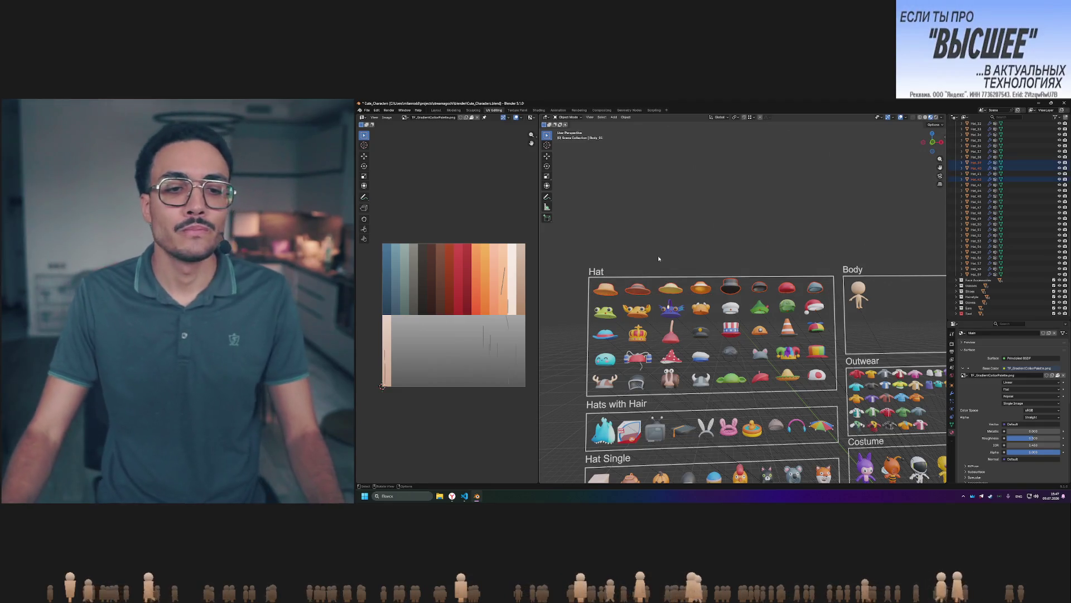
{"action": "left_click", "coordinate": [638, 270]}
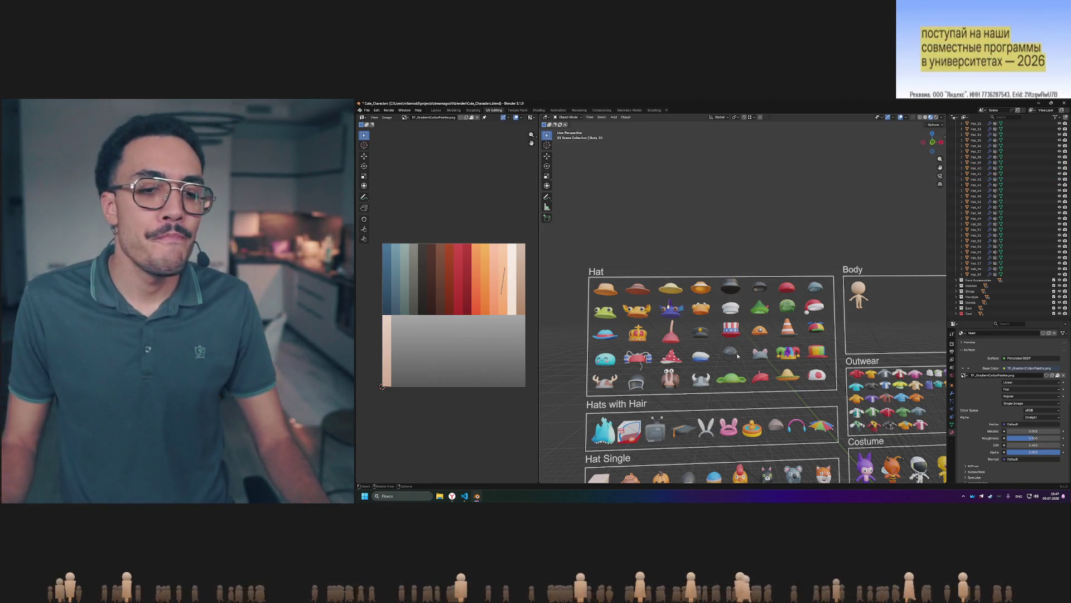
{"action": "middle_click_drag", "start_coordinate": [738, 355], "coordinate": [741, 273], "text": "shift"}
{"action": "mouse_move", "coordinate": [588, 328]}
{"action": "left_mouse_down"}
{"action": "mouse_move", "coordinate": [850, 366]}
{"action": "mouse_move", "coordinate": [845, 375]}
{"action": "left_mouse_up"}
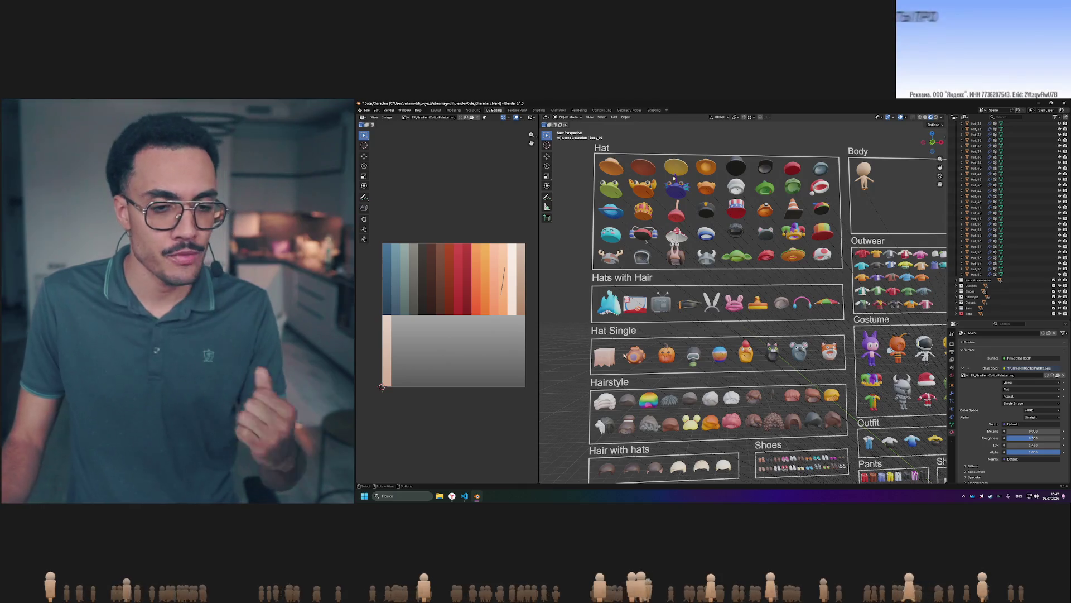
{"action": "left_click_drag", "start_coordinate": [578, 283], "coordinate": [852, 379]}
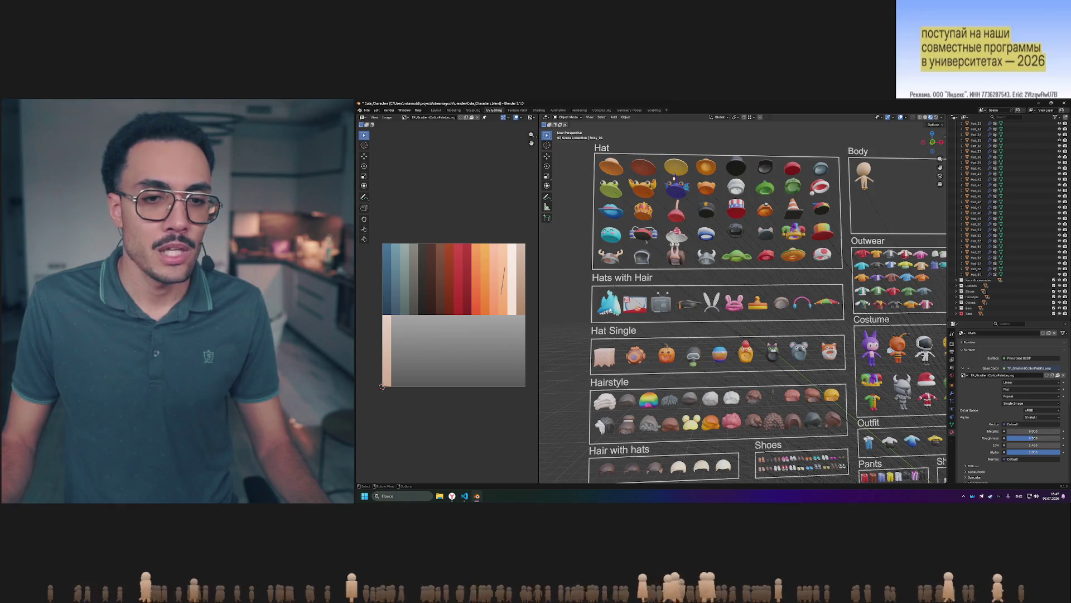
{"action": "left_click", "coordinate": [736, 306]}
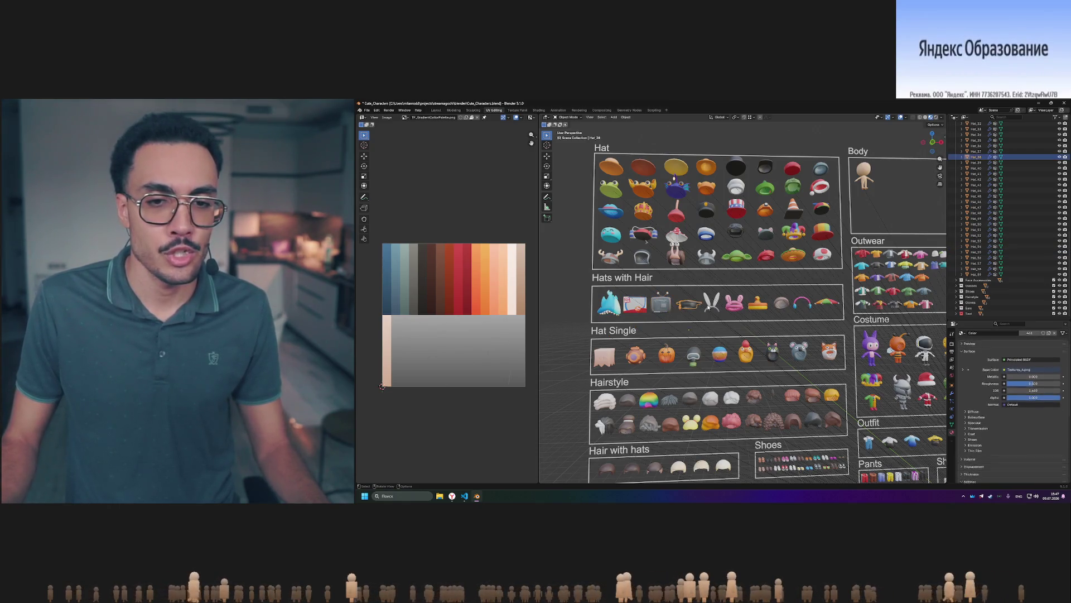
Drag a selection box over every hat in the Hats with Hair and Hat Single rows.
{"action": "left_click", "coordinate": [796, 305]}
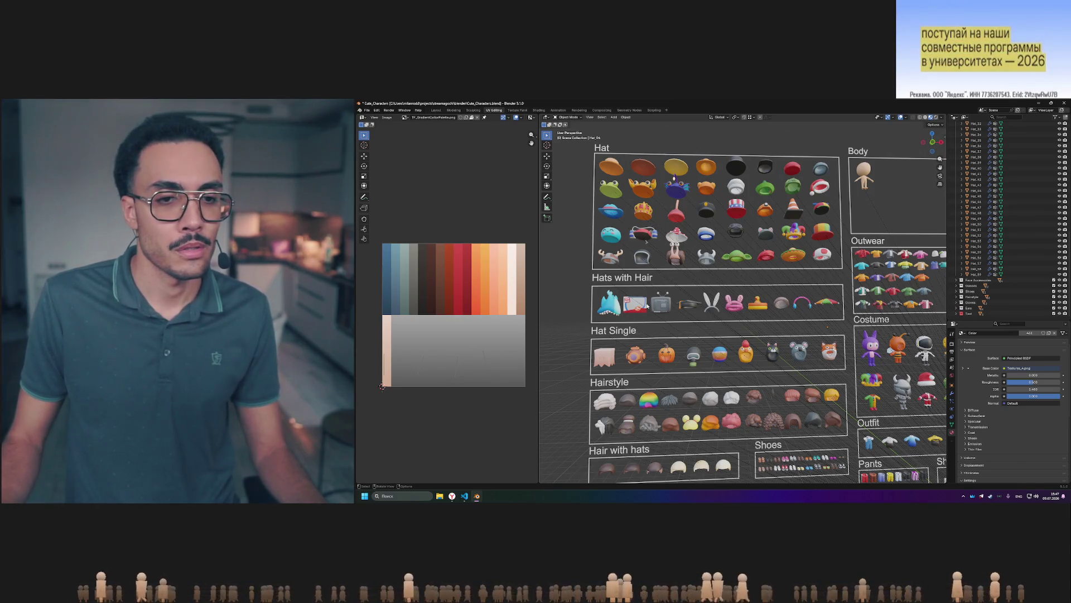
{"action": "left_click_drag", "start_coordinate": [585, 285], "coordinate": [849, 371]}
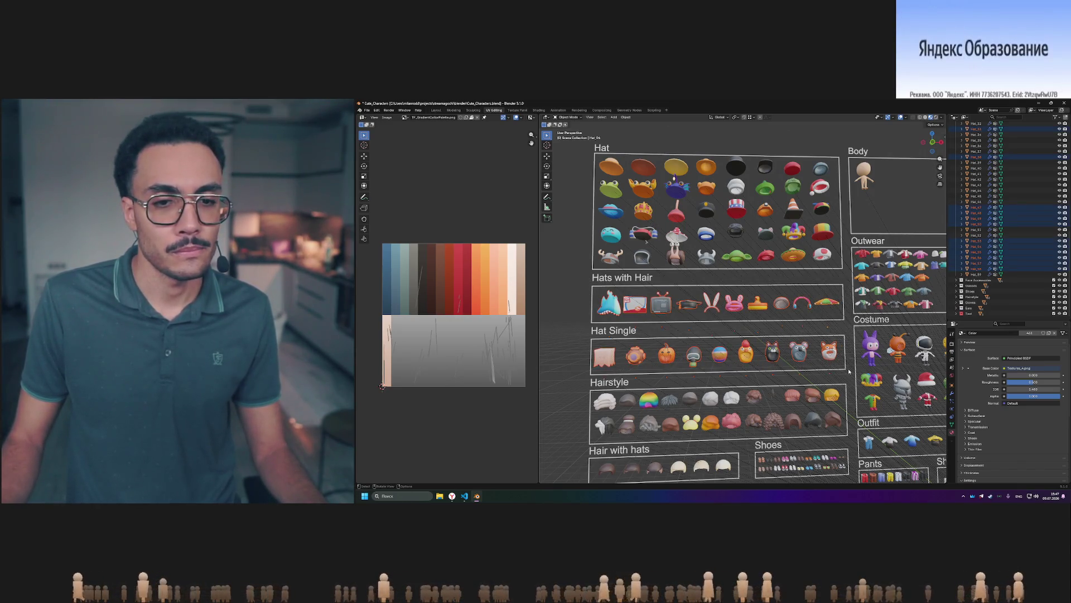
{"action": "left_click", "coordinate": [583, 337]}
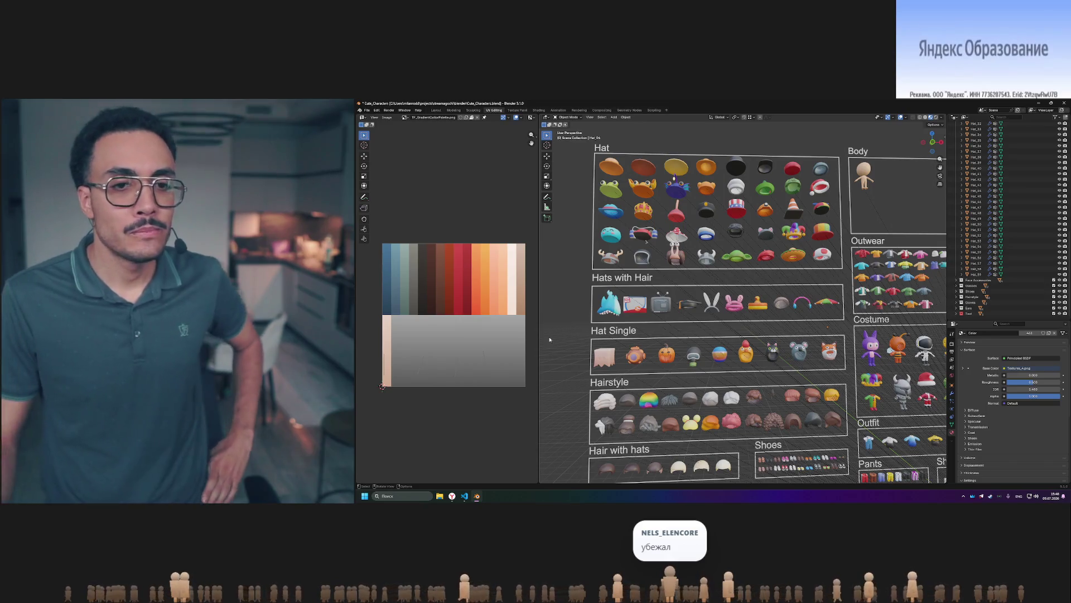
{"action": "mouse_move", "coordinate": [582, 288]}
{"action": "left_mouse_down"}
{"action": "mouse_move", "coordinate": [847, 371]}
{"action": "mouse_move", "coordinate": [564, 287]}
{"action": "left_mouse_up"}
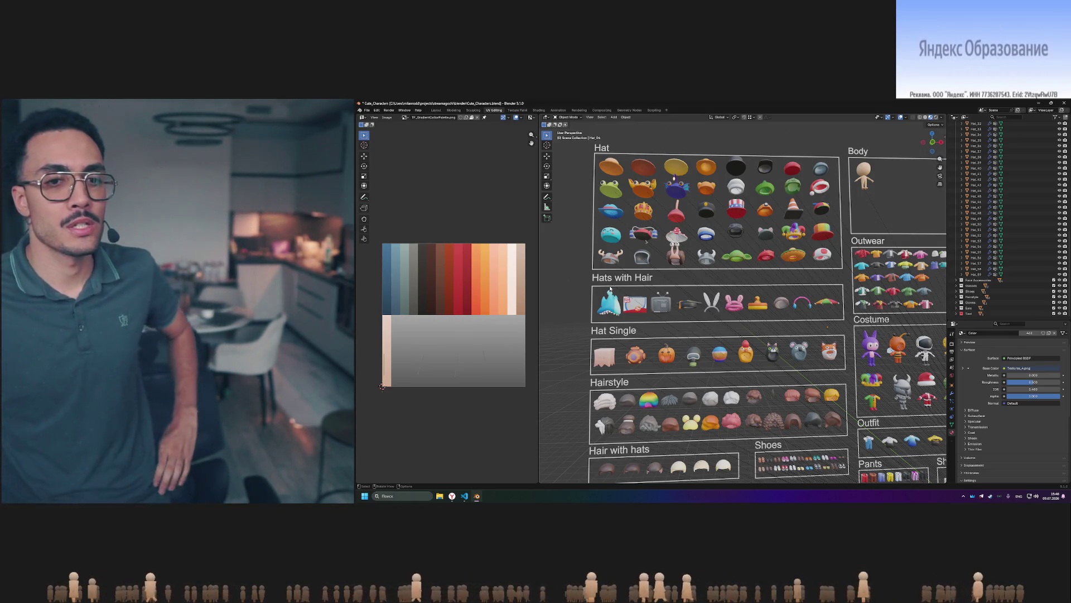
{"action": "mouse_move", "coordinate": [593, 287]}
{"action": "left_mouse_down"}
{"action": "mouse_move", "coordinate": [850, 387]}
{"action": "mouse_move", "coordinate": [847, 374]}
{"action": "mouse_move", "coordinate": [590, 286]}
{"action": "mouse_move", "coordinate": [837, 380]}
{"action": "mouse_move", "coordinate": [844, 369]}
{"action": "left_mouse_up"}
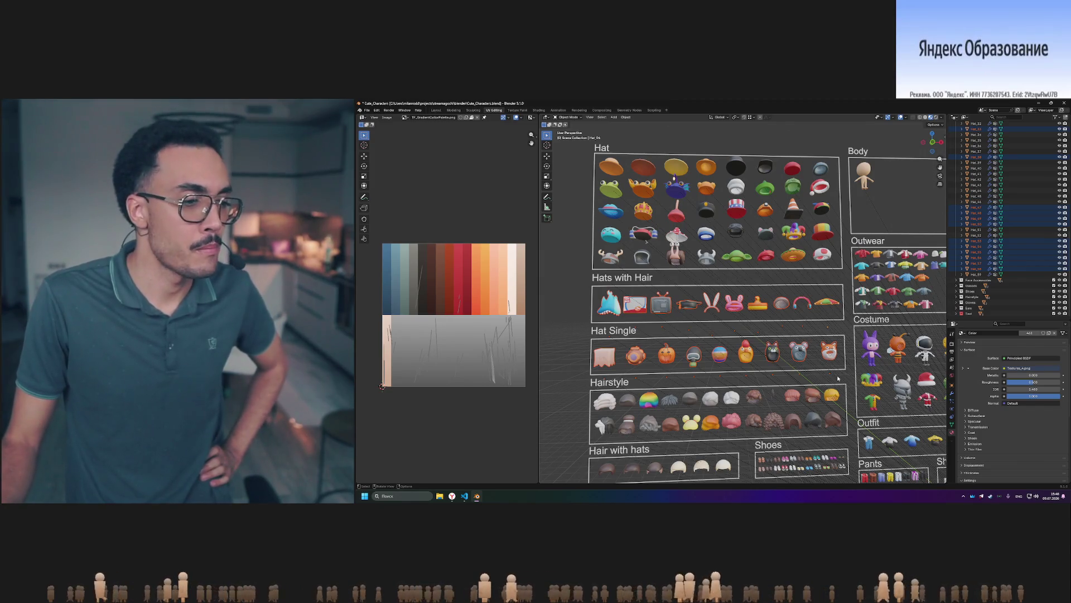
{"action": "mouse_move", "coordinate": [846, 373]}
{"action": "left_mouse_down"}
{"action": "mouse_move", "coordinate": [568, 285]}
{"action": "mouse_move", "coordinate": [862, 377]}
{"action": "mouse_move", "coordinate": [850, 376]}
{"action": "left_mouse_up"}
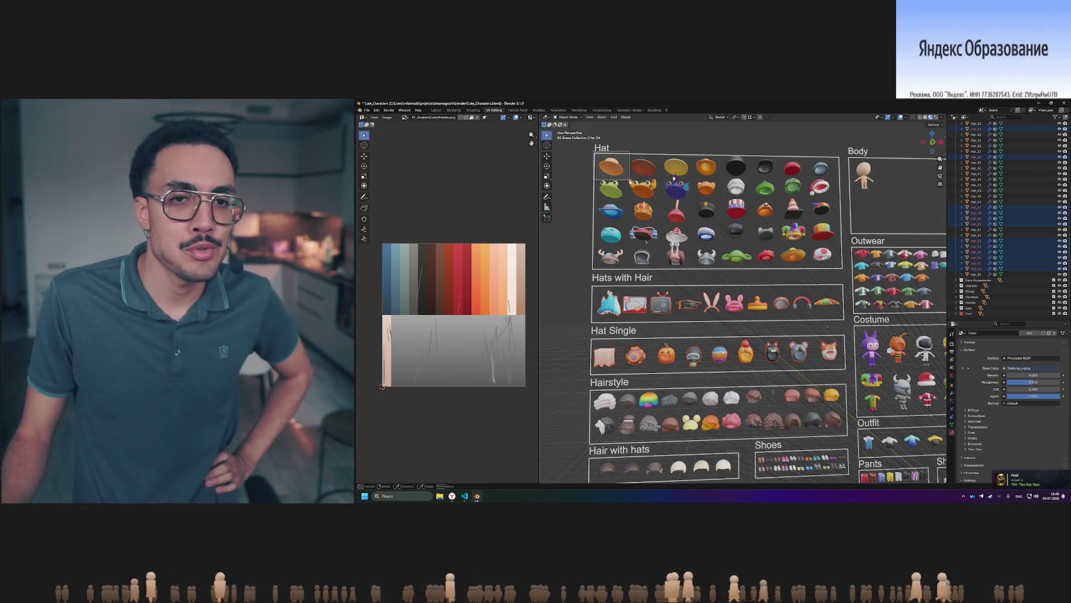
Zoom the viewport in on the selected hat rows.
{"action": "scroll", "coordinate": [664, 152], "scroll_direction": "up", "scroll_amount": 1}
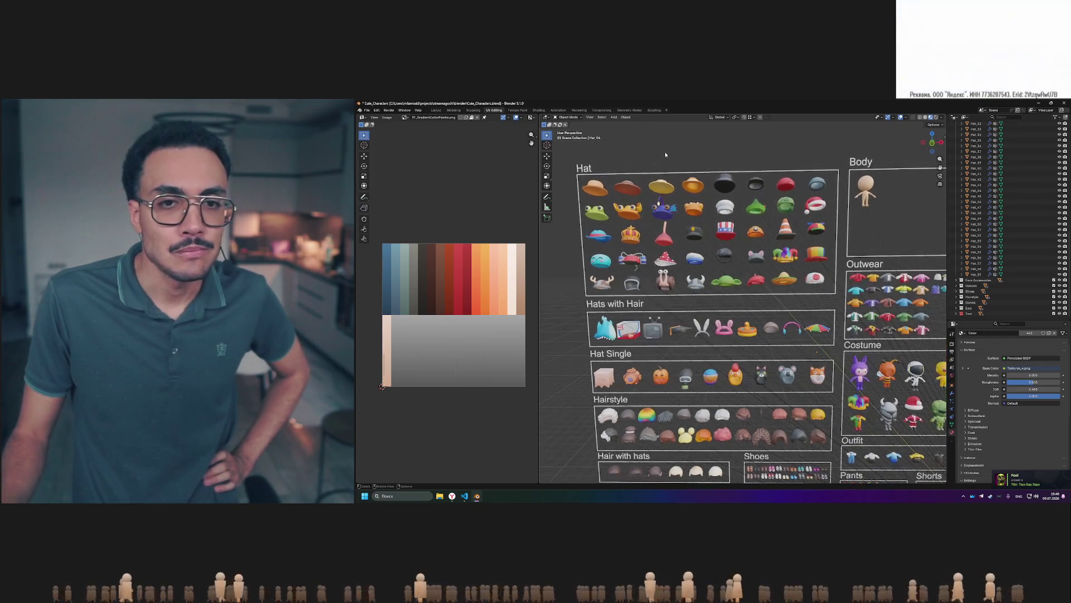
{"action": "left_click_drag", "start_coordinate": [577, 168], "coordinate": [832, 283]}
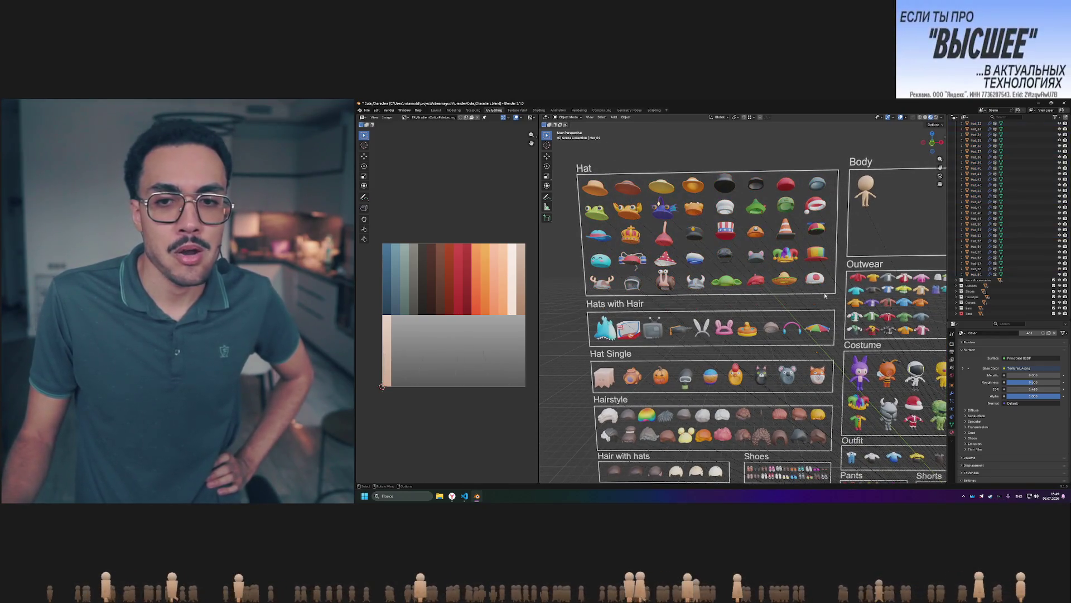
{"action": "mouse_move", "coordinate": [579, 161]}
{"action": "left_mouse_down"}
{"action": "mouse_move", "coordinate": [824, 304]}
{"action": "mouse_move", "coordinate": [836, 299]}
{"action": "left_mouse_up"}
{"action": "left_click", "coordinate": [733, 146]}
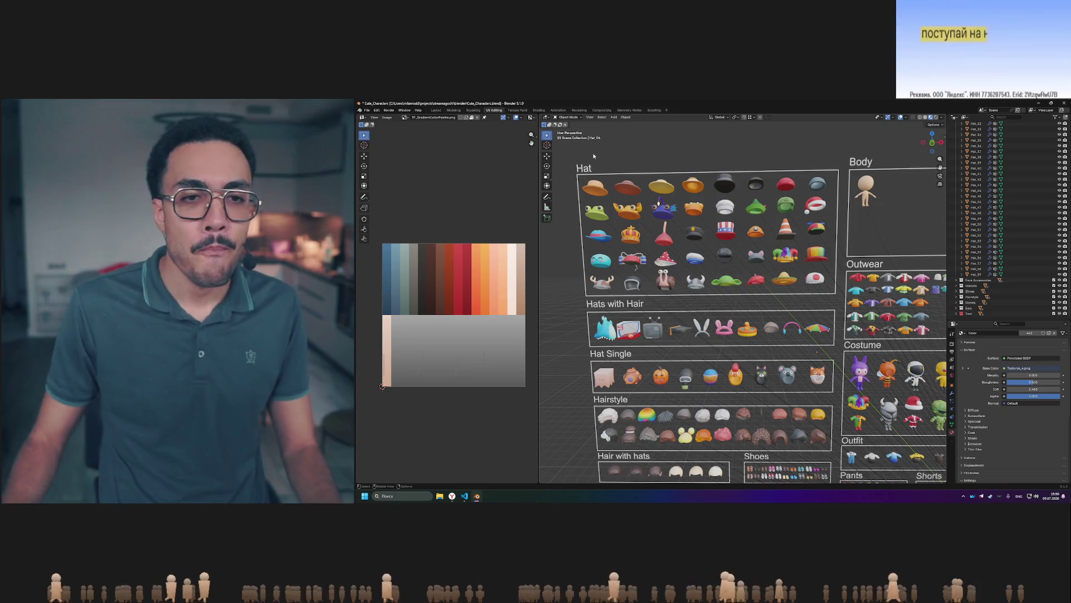
{"action": "mouse_move", "coordinate": [584, 157]}
{"action": "left_mouse_down"}
{"action": "mouse_move", "coordinate": [698, 235]}
{"action": "mouse_move", "coordinate": [838, 298]}
{"action": "left_mouse_up"}
{"action": "left_click", "coordinate": [838, 299]}
{"action": "left_click_drag", "start_coordinate": [780, 265], "coordinate": [780, 264]}
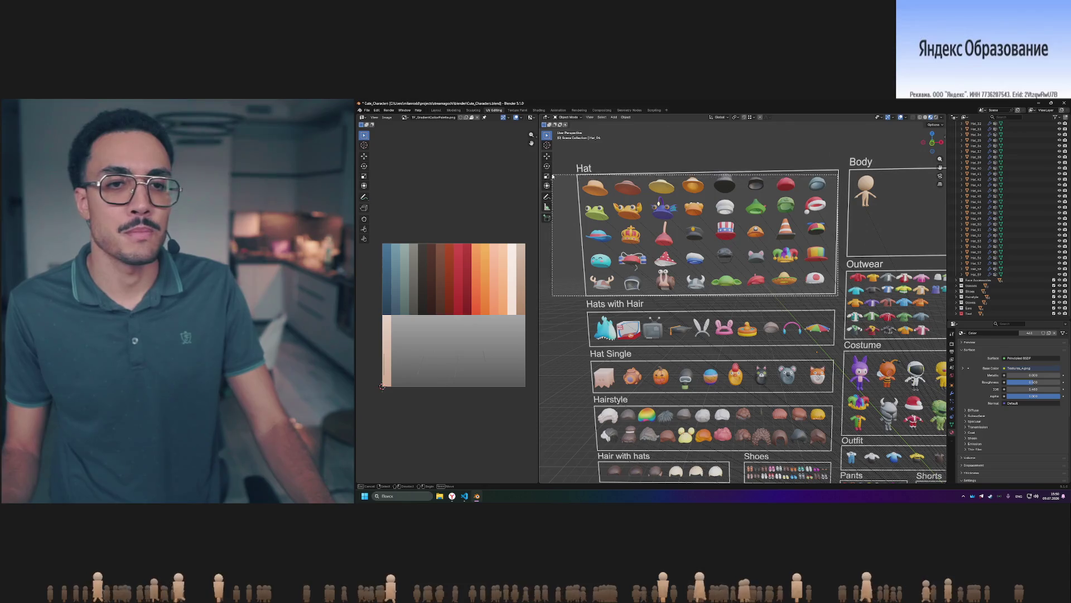
{"action": "left_click_drag", "start_coordinate": [576, 173], "coordinate": [831, 295]}
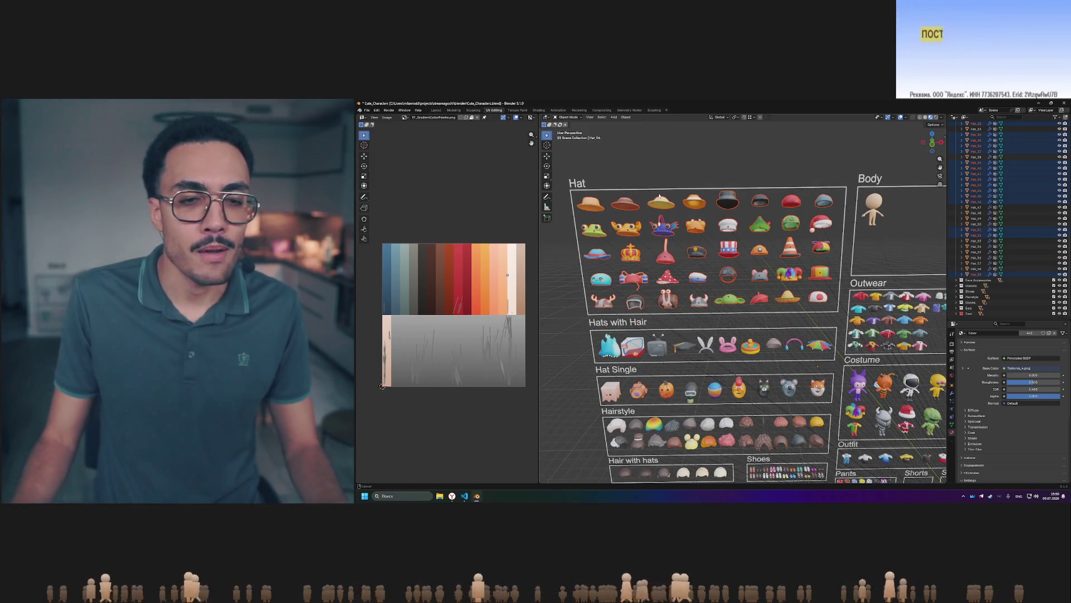
{"action": "middle_click_drag", "start_coordinate": [720, 176], "coordinate": [704, 199]}
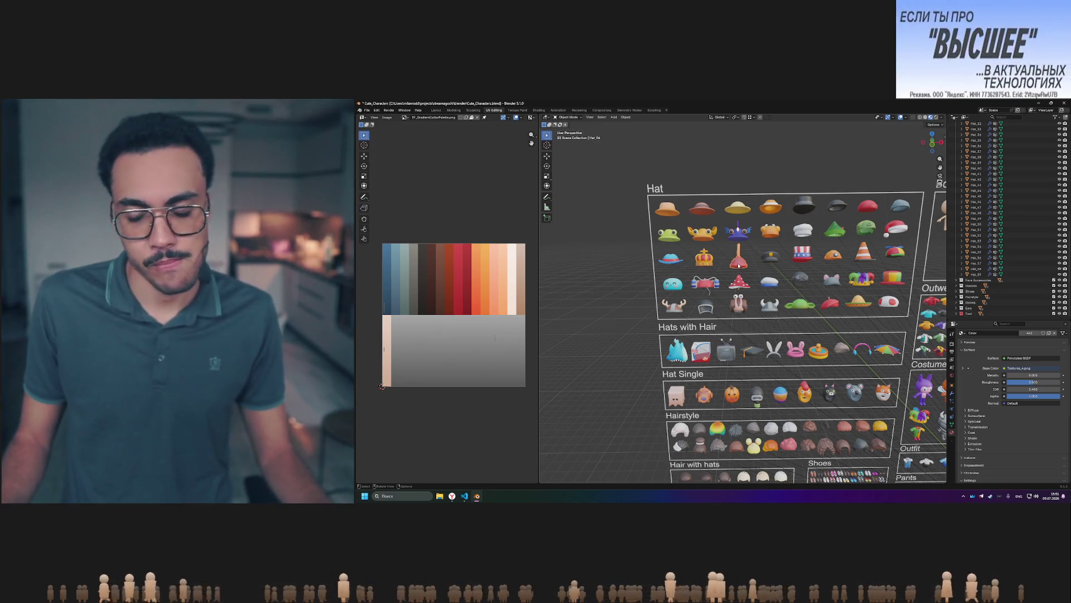
{"action": "scroll", "coordinate": [738, 264], "scroll_direction": "up", "scroll_amount": 2}
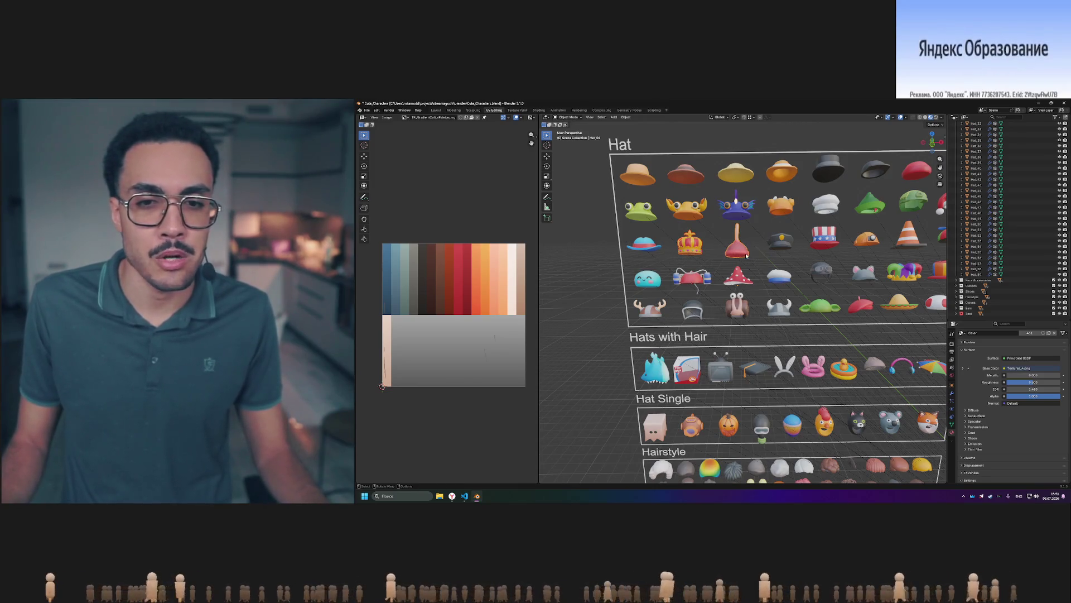
{"action": "mouse_move", "coordinate": [772, 262]}
{"action": "middle_mouse_down", "text": "shift"}
{"action": "mouse_move", "coordinate": [610, 272]}
{"action": "mouse_move", "coordinate": [669, 283]}
{"action": "mouse_move", "coordinate": [648, 282]}
{"action": "middle_mouse_up", "text": "shift"}
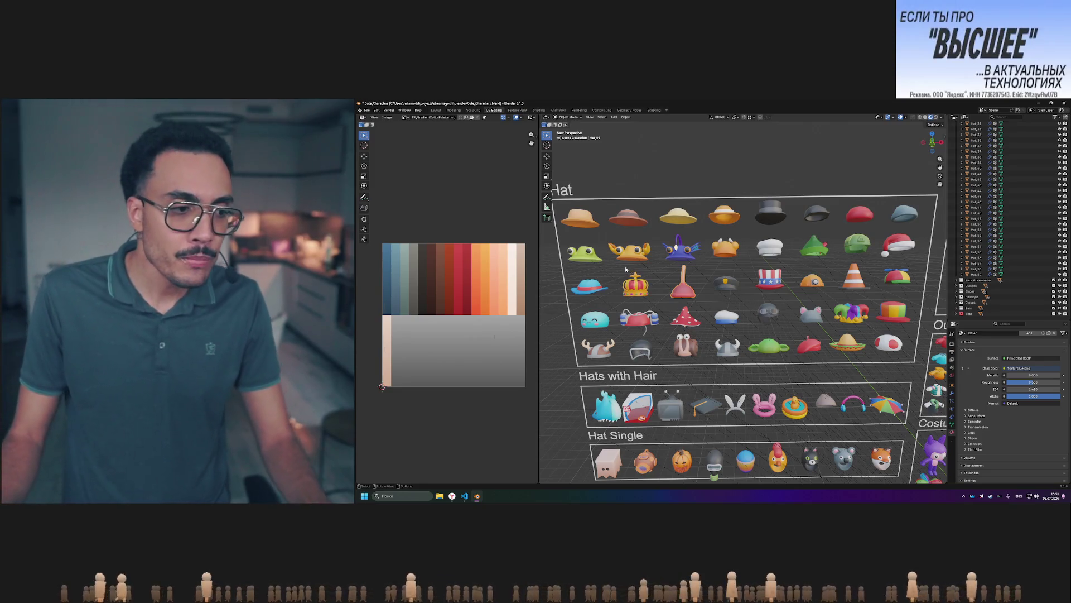
{"action": "left_click_drag", "start_coordinate": [622, 267], "coordinate": [689, 294]}
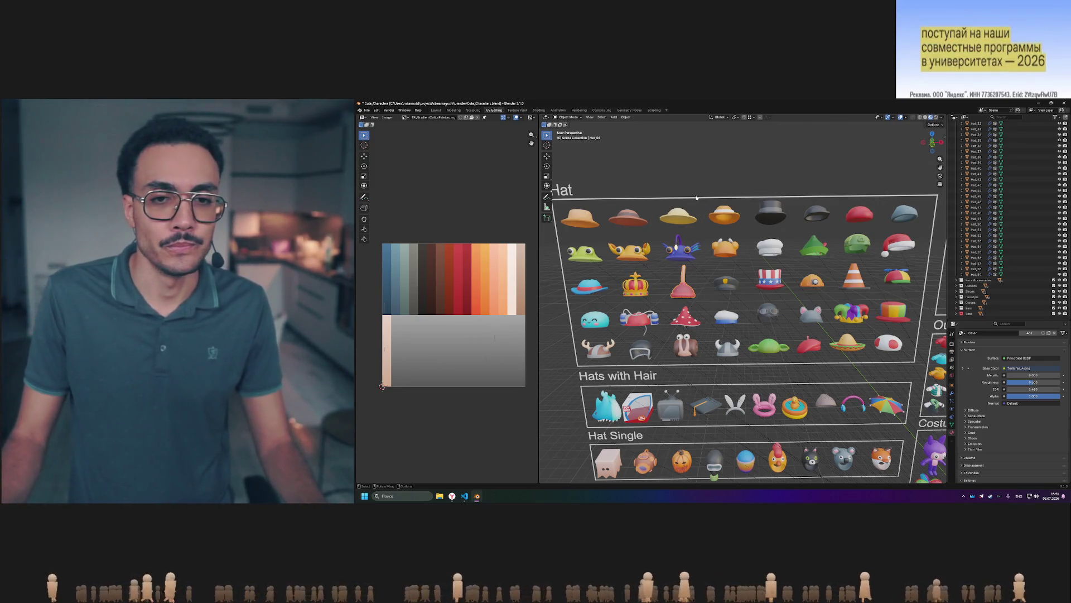
{"action": "scroll", "coordinate": [678, 294], "scroll_direction": "up", "scroll_amount": 3}
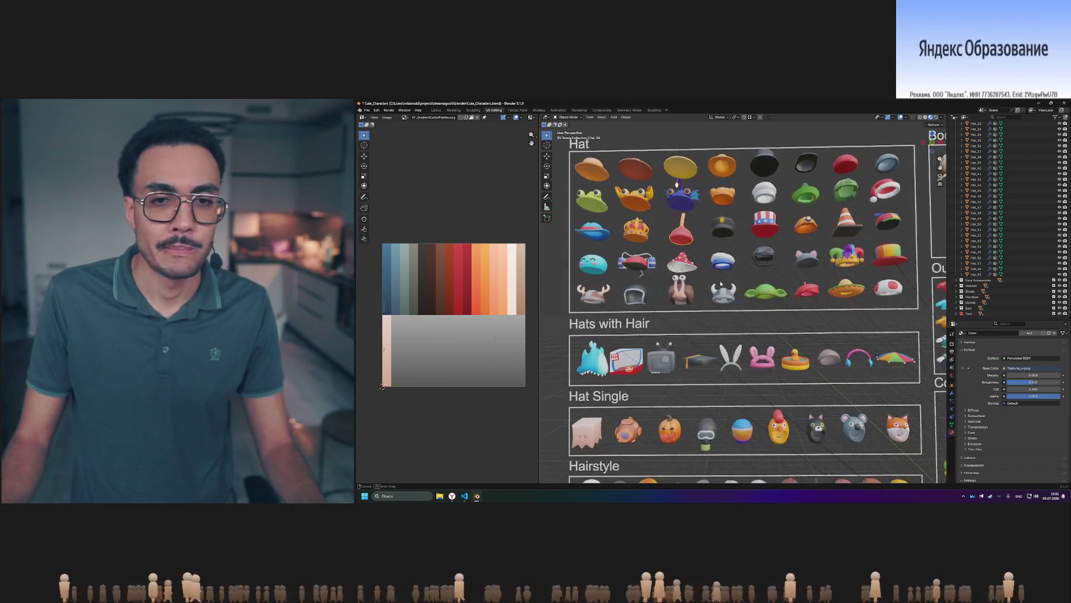
{"action": "scroll", "coordinate": [679, 278], "scroll_direction": "up", "scroll_amount": 4}
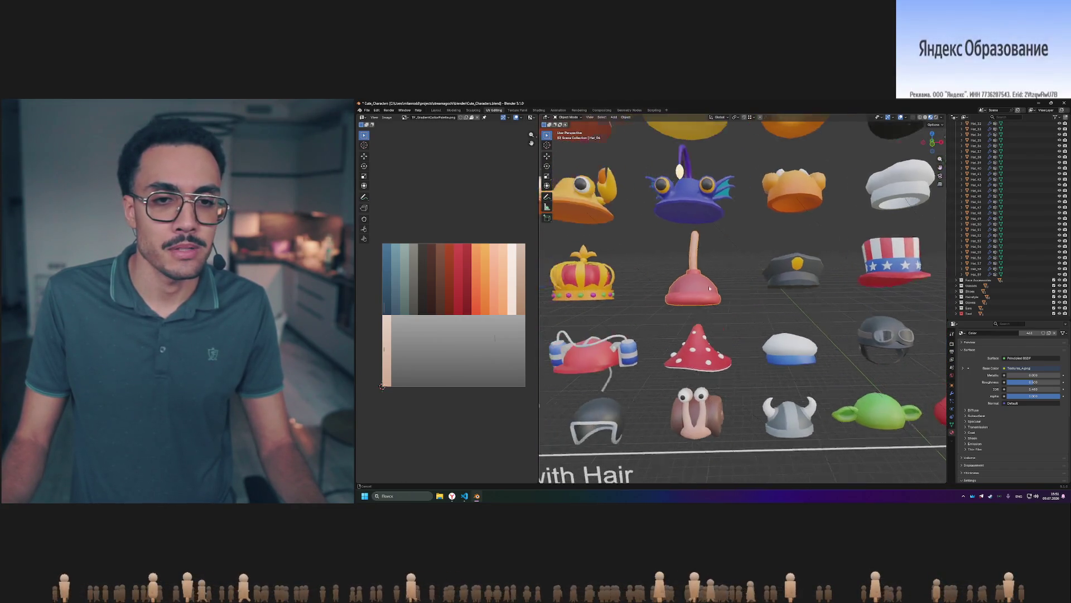
{"action": "left_click", "coordinate": [731, 274]}
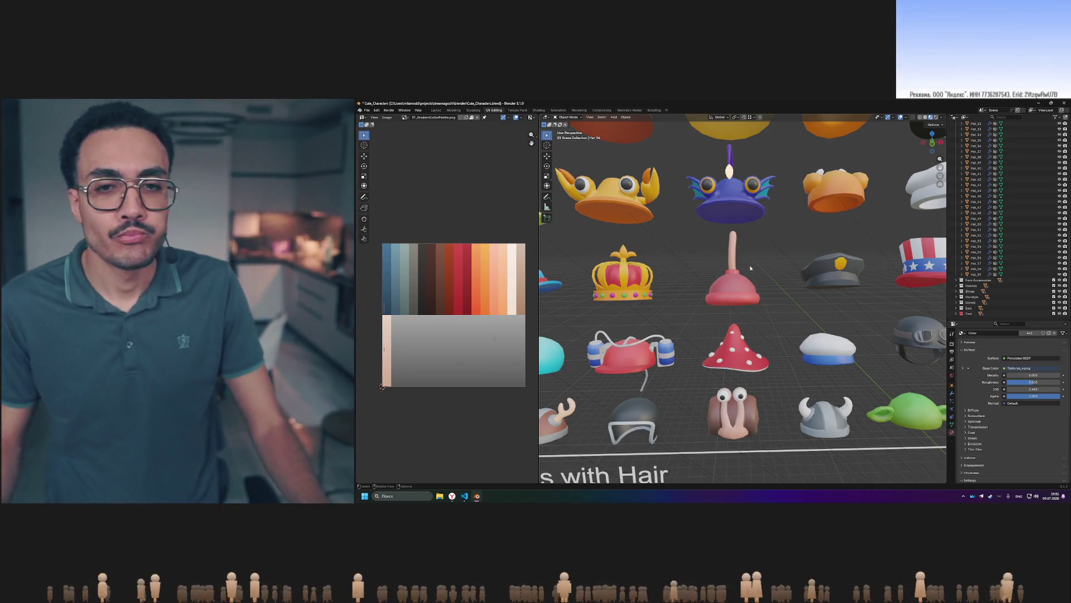
{"action": "scroll", "coordinate": [748, 266], "scroll_direction": "down", "scroll_amount": 5}
{"action": "scroll", "coordinate": [746, 268], "scroll_direction": "up", "scroll_amount": 3}
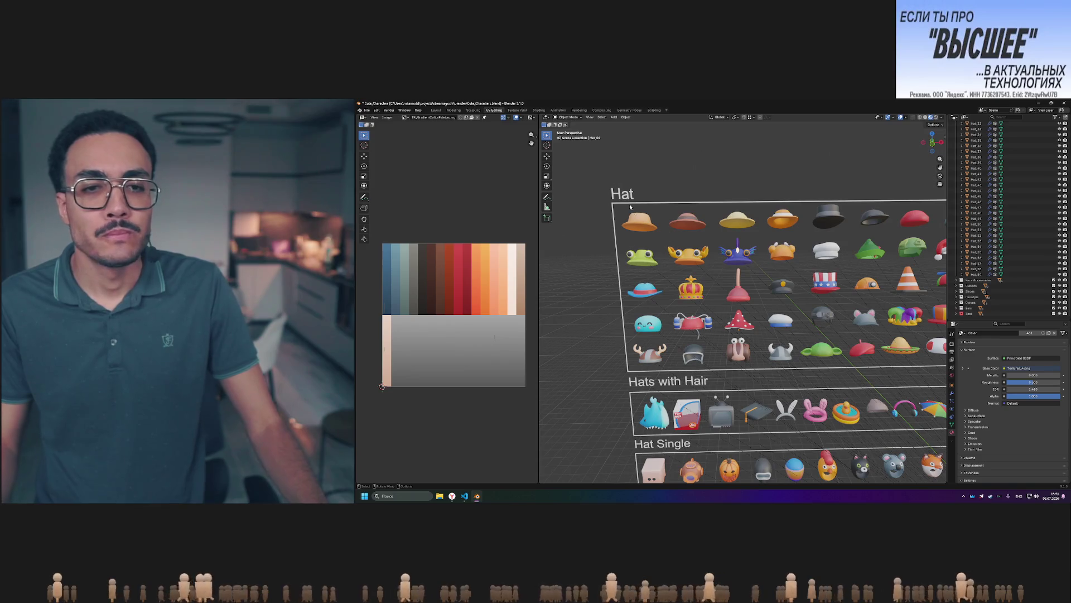
{"action": "middle_click_drag", "start_coordinate": [824, 217], "coordinate": [724, 215], "text": "shift"}
{"action": "scroll", "coordinate": [724, 215], "scroll_direction": "down", "scroll_amount": 3}
{"action": "mouse_move", "coordinate": [586, 234]}
{"action": "middle_mouse_down", "text": "shift"}
{"action": "mouse_move", "coordinate": [709, 237]}
{"action": "mouse_move", "coordinate": [742, 253]}
{"action": "mouse_move", "coordinate": [681, 243]}
{"action": "middle_mouse_up", "text": "shift"}
{"action": "scroll", "coordinate": [710, 237], "scroll_direction": "up", "scroll_amount": 4}
{"action": "scroll", "coordinate": [710, 237], "scroll_direction": "up", "scroll_amount": 1}
{"action": "scroll", "coordinate": [742, 252], "scroll_direction": "up", "scroll_amount": 2}
{"action": "scroll", "coordinate": [742, 252], "scroll_direction": "down", "scroll_amount": 3}
{"action": "scroll", "coordinate": [729, 249], "scroll_direction": "down", "scroll_amount": 2}
{"action": "scroll", "coordinate": [730, 249], "scroll_direction": "up", "scroll_amount": 3}
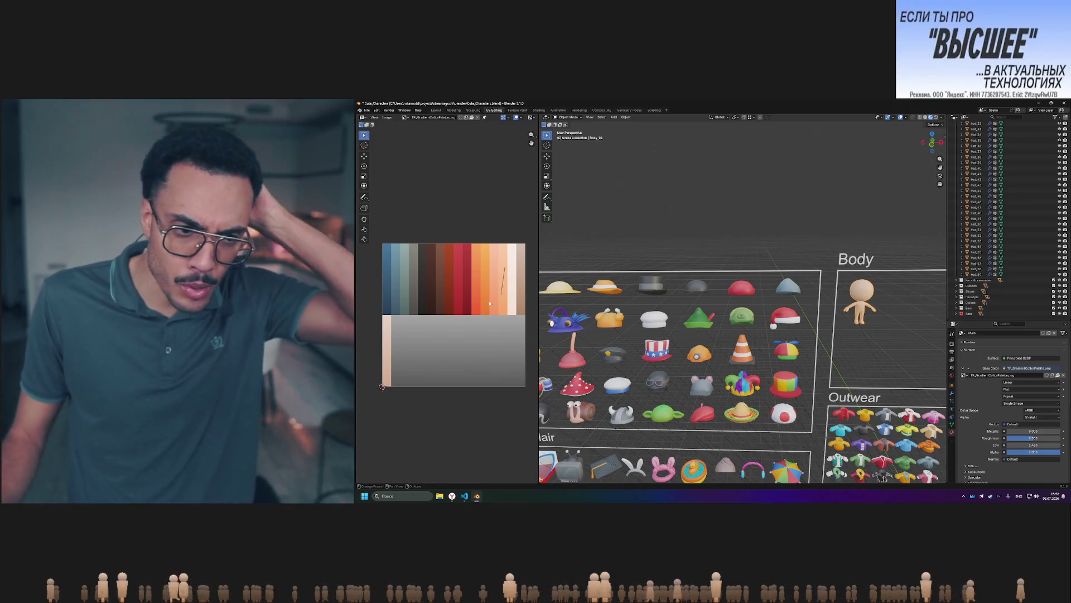
Frame the Body character from the front and return to the UV Editing workspace.
{"action": "scroll", "coordinate": [842, 313], "scroll_direction": "up", "scroll_amount": 5}
{"action": "middle_click_drag", "start_coordinate": [781, 302], "coordinate": [739, 286], "text": "shift"}
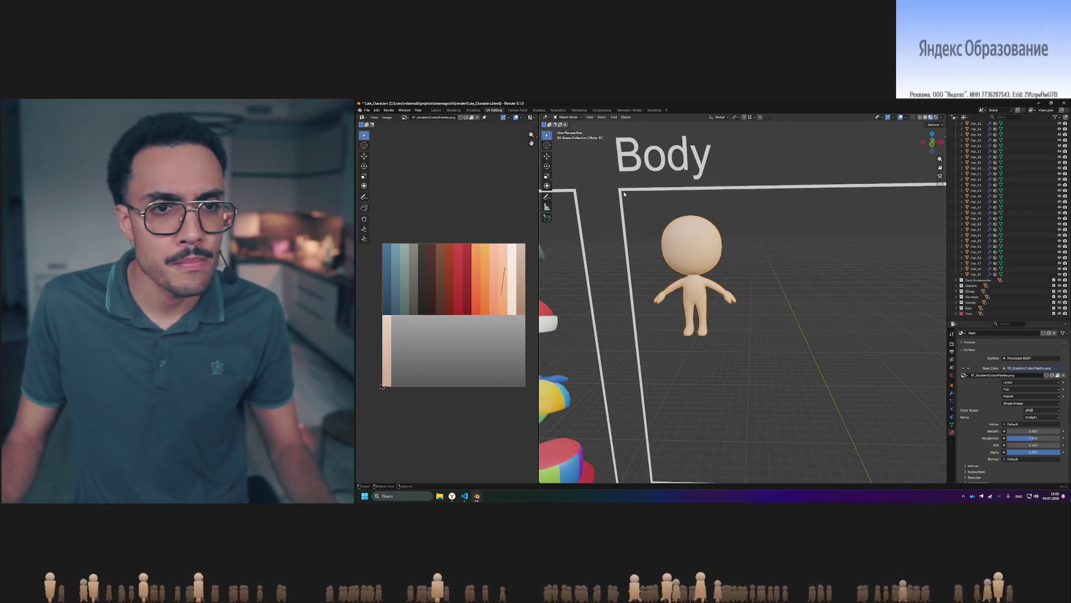
{"action": "left_click", "coordinate": [538, 110]}
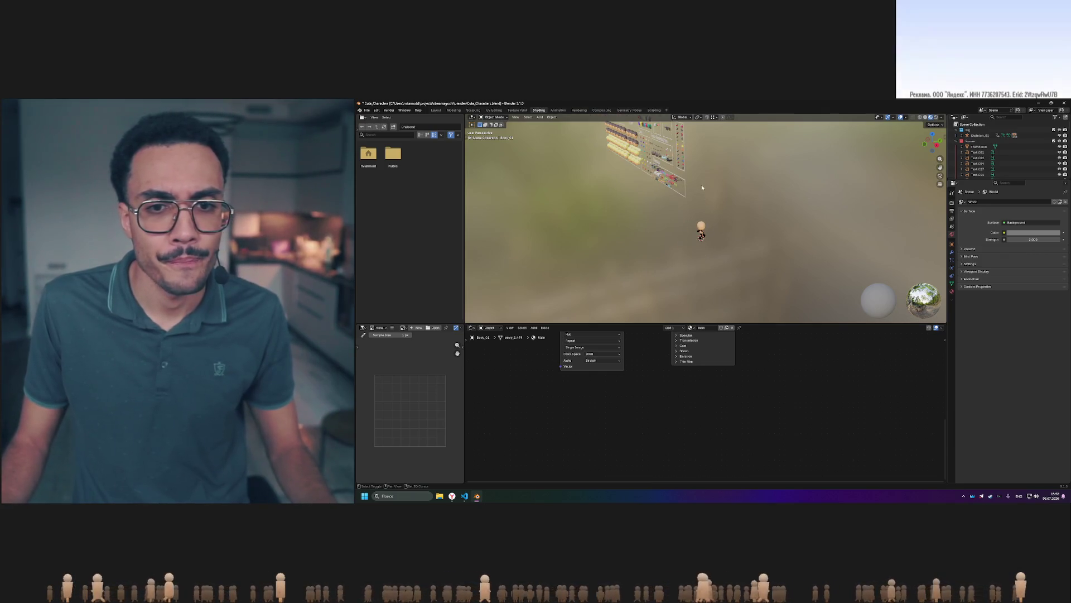
{"action": "scroll", "coordinate": [719, 232], "scroll_direction": "up", "scroll_amount": 6}
{"action": "mouse_move", "coordinate": [727, 180]}
{"action": "middle_mouse_down"}
{"action": "mouse_move", "coordinate": [734, 199]}
{"action": "mouse_move", "coordinate": [719, 194]}
{"action": "middle_mouse_up"}
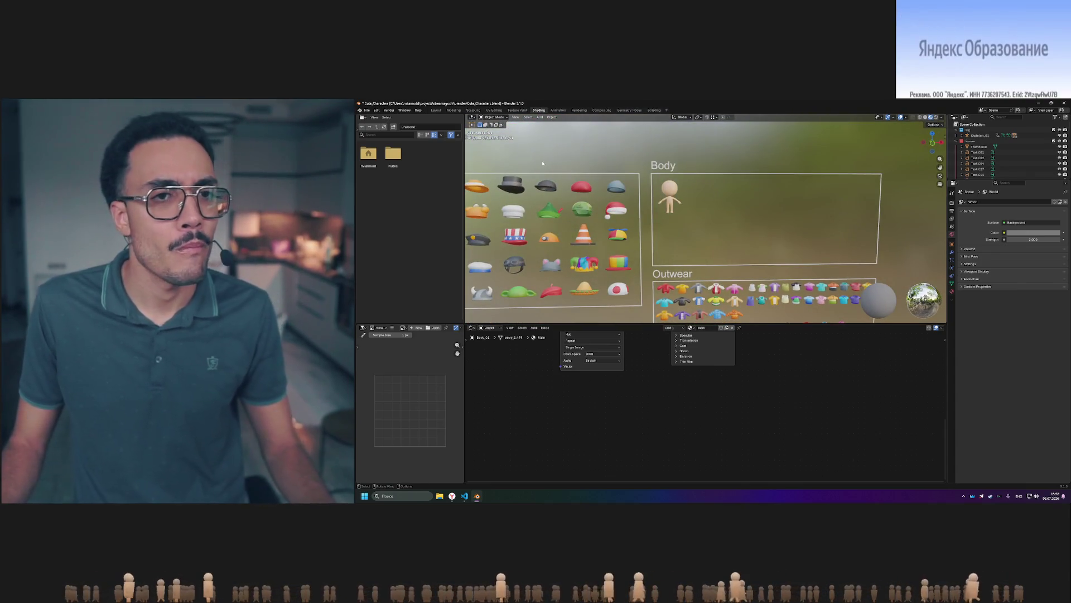
{"action": "left_click", "coordinate": [494, 110]}
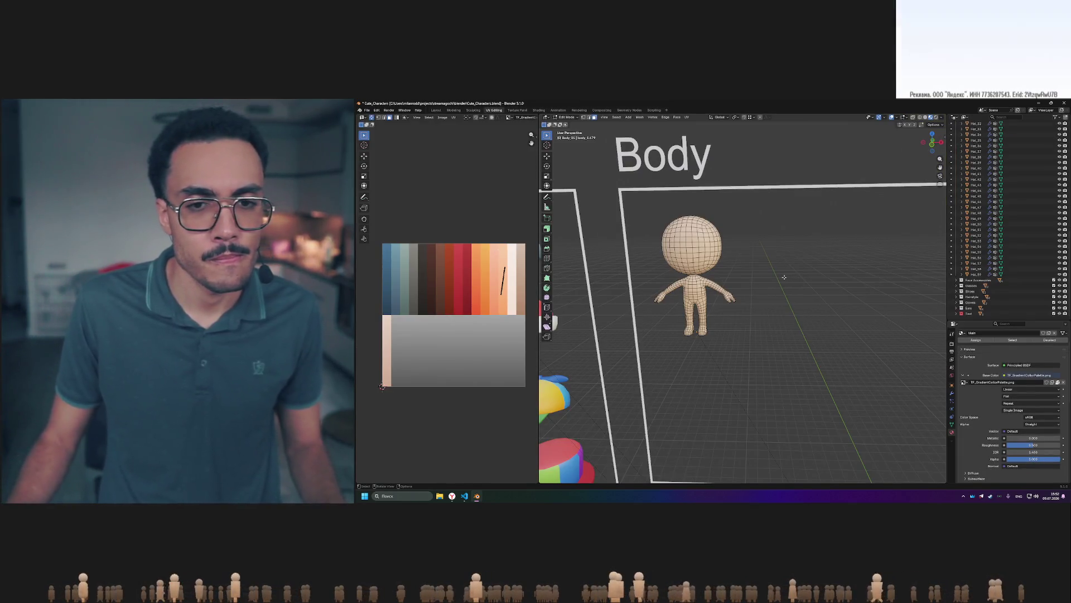
Move all the body's UVs onto the beige palette strip and preview the skin colour.
{"action": "key", "text": "a"}
{"action": "key", "text": "g"}
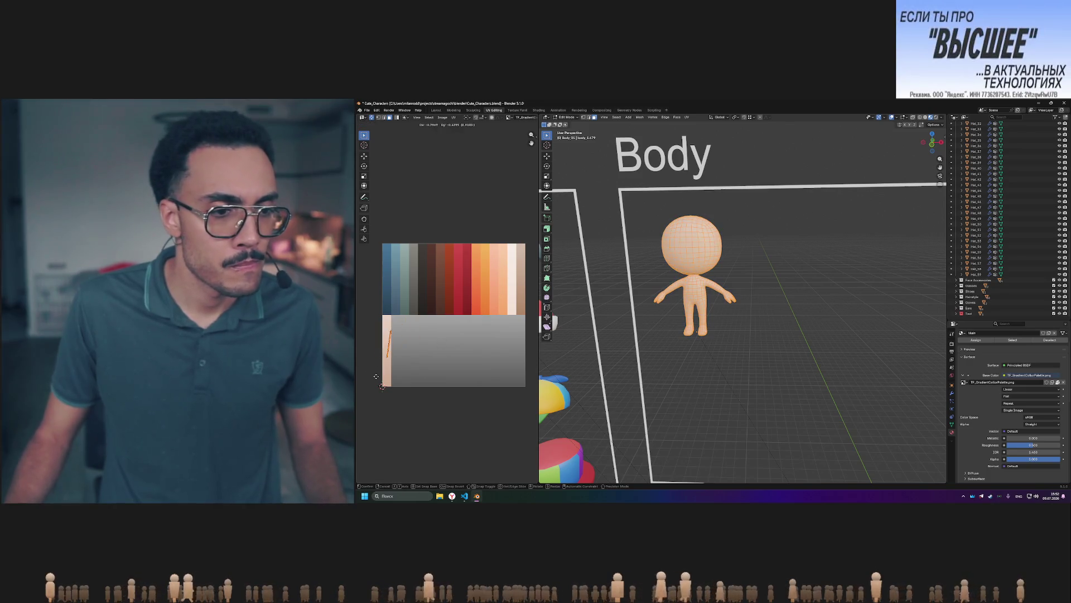
{"action": "left_click", "coordinate": [375, 380]}
{"action": "key", "text": "Tab"}
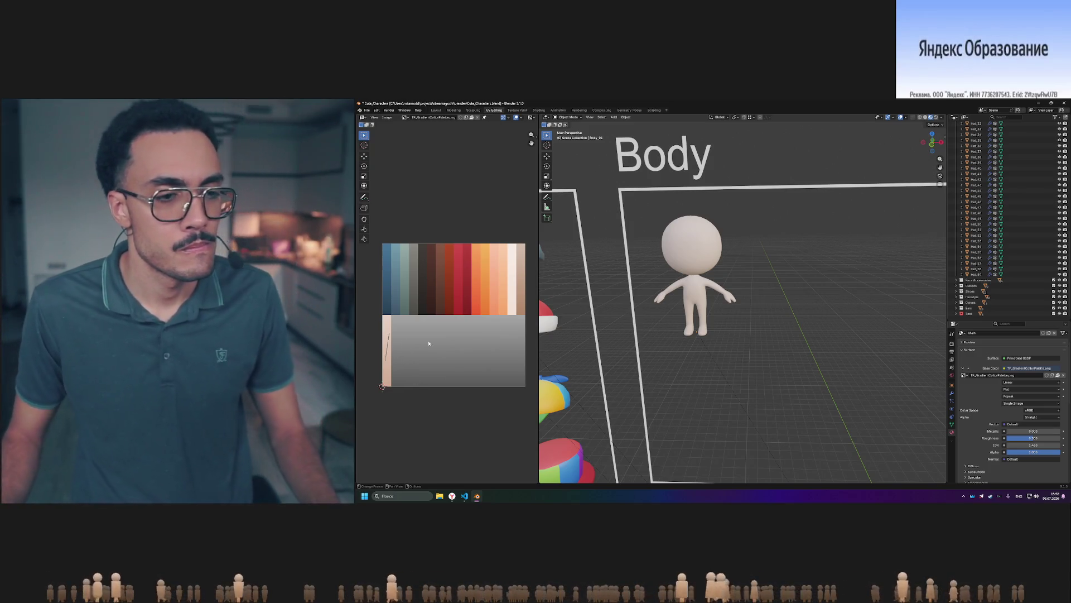
{"action": "key", "text": "Tab"}
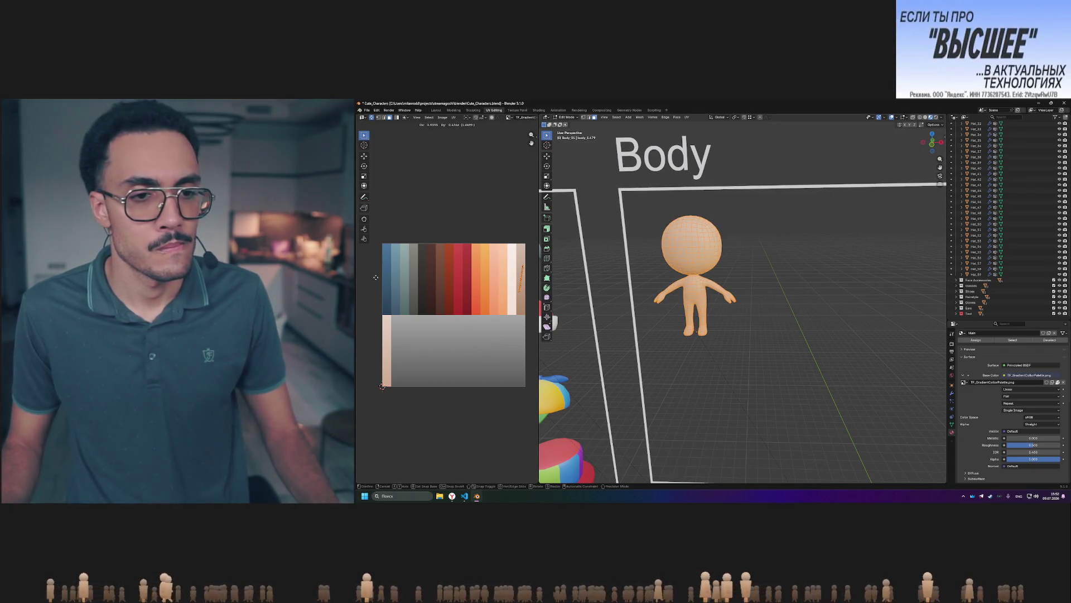
{"action": "left_click", "coordinate": [409, 287]}
{"action": "key", "text": "Tab"}
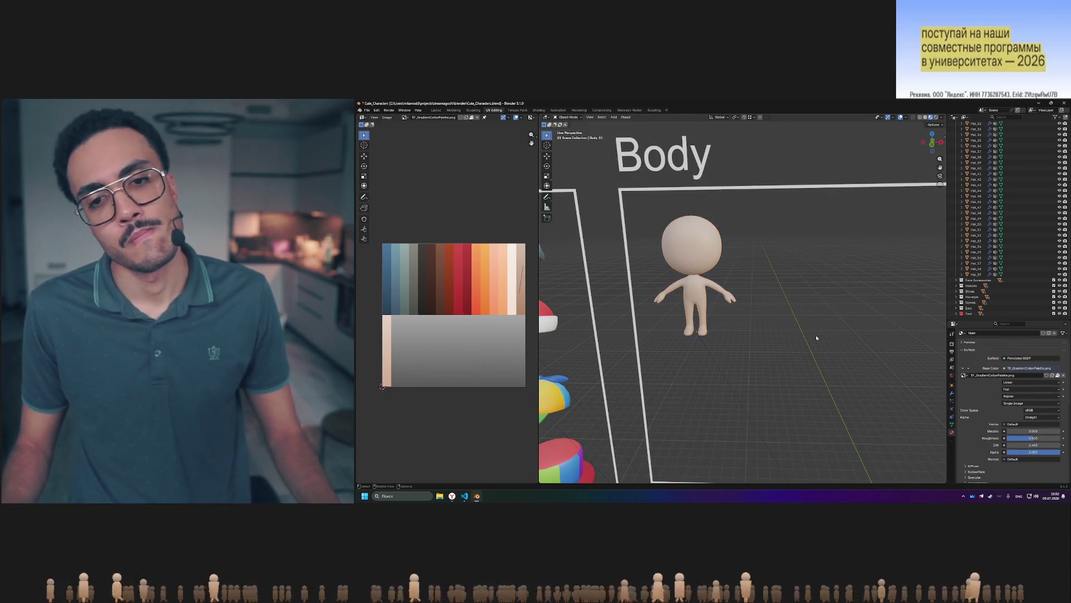
Shift the body UVs to a paler palette spot and preview the final skin tone.
{"action": "middle_click_drag", "start_coordinate": [728, 343], "coordinate": [776, 287], "text": "shift"}
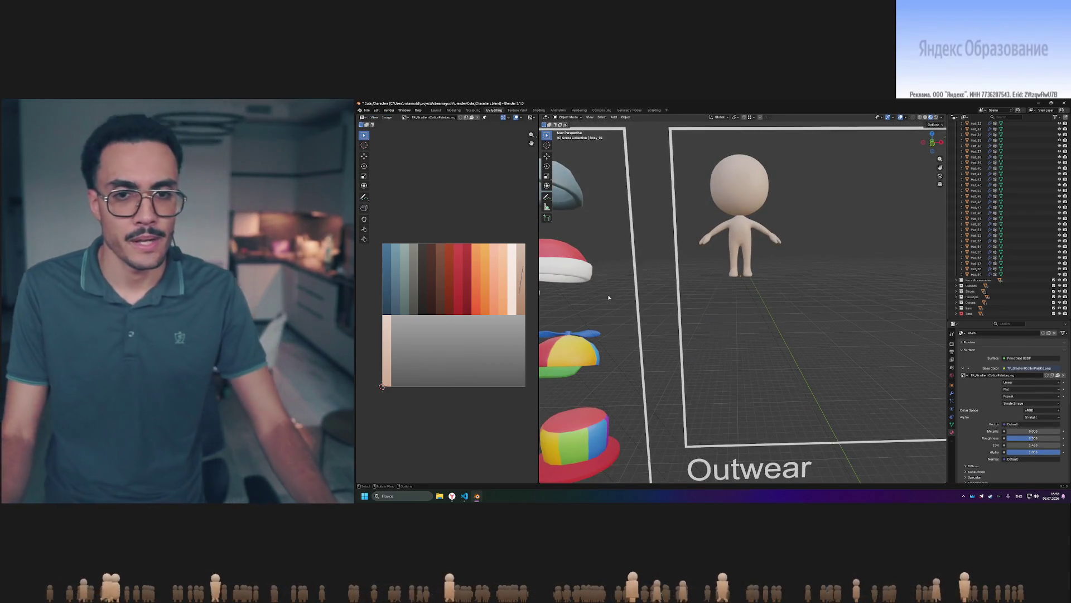
{"action": "key", "text": "Tab"}
{"action": "key", "text": "a"}
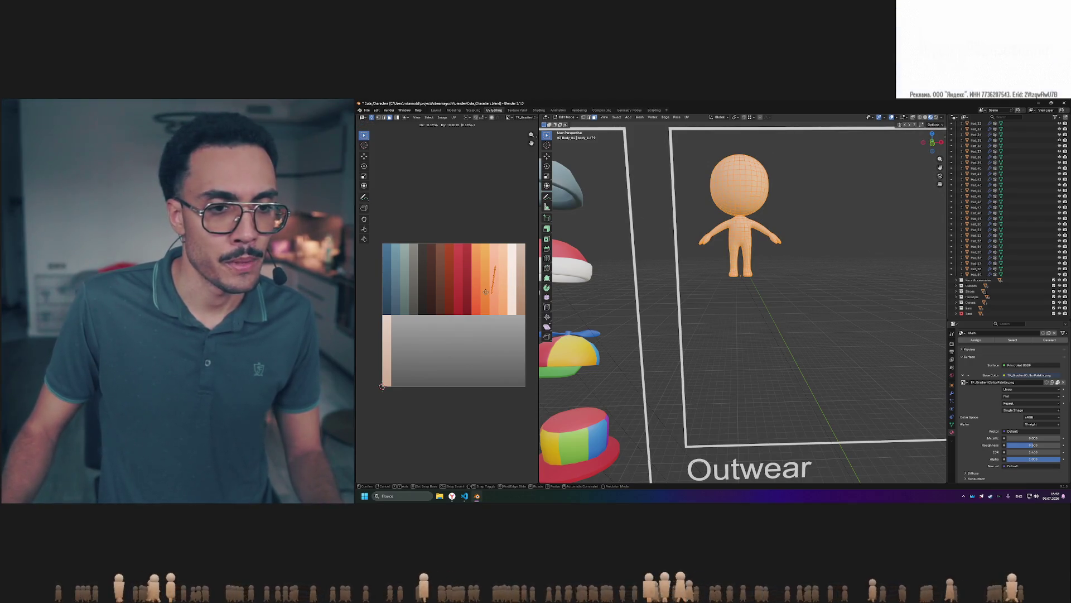
{"action": "left_click", "coordinate": [486, 291]}
{"action": "left_click", "coordinate": [802, 307]}
{"action": "key", "text": "Tab"}
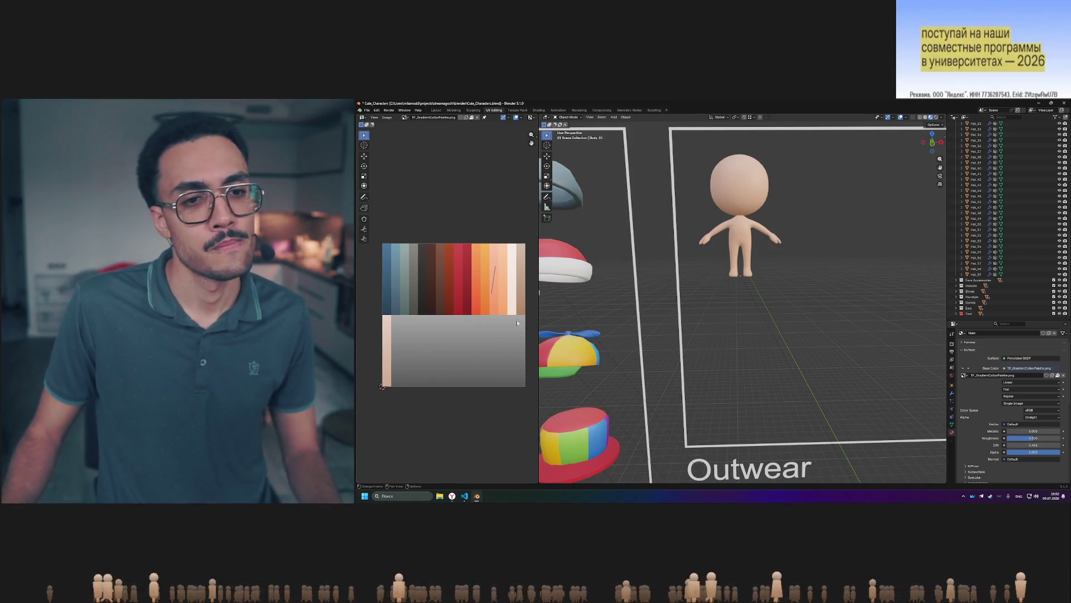
{"action": "key", "text": "Tab"}
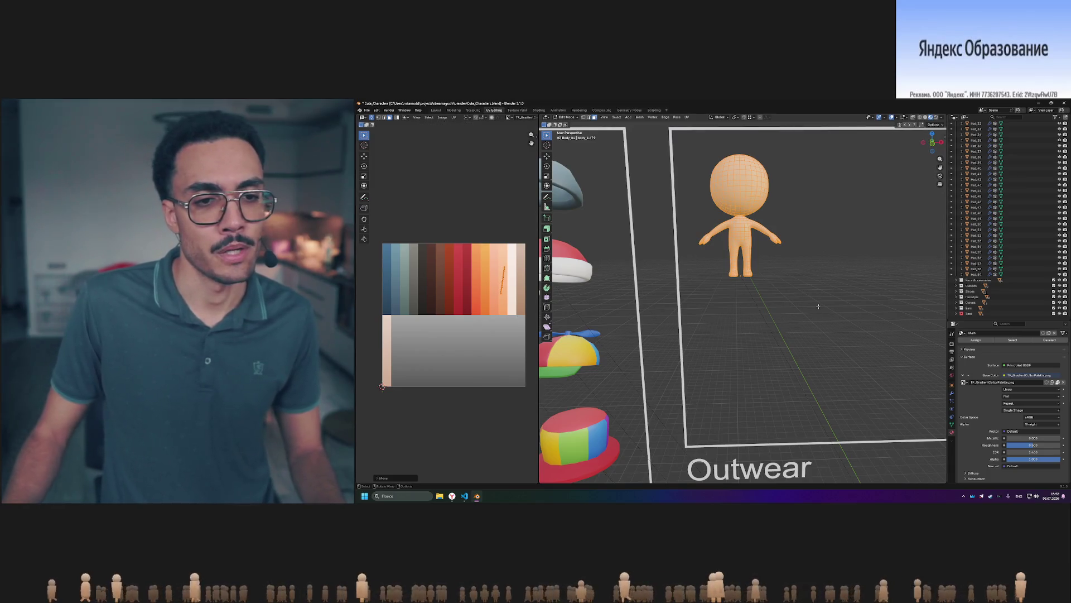
{"action": "key", "text": "Tab"}
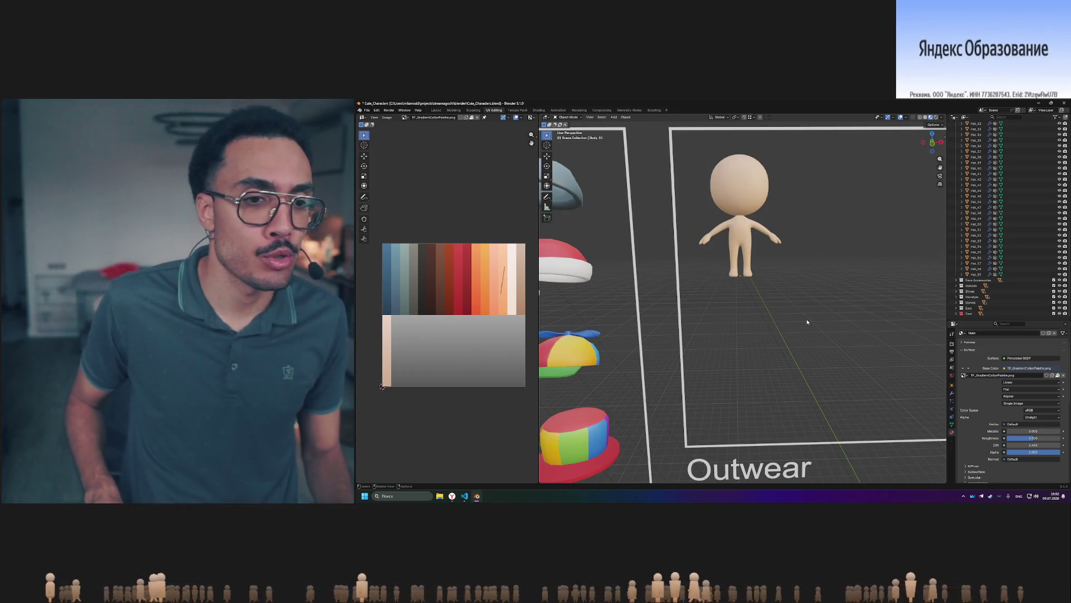
{"action": "middle_click_drag", "start_coordinate": [800, 323], "coordinate": [714, 304], "text": "shift"}
Select the top hat and move its brim UVs to a different palette colour.
{"action": "scroll", "coordinate": [693, 296], "scroll_direction": "down", "scroll_amount": 2}
{"action": "left_click", "coordinate": [728, 277]}
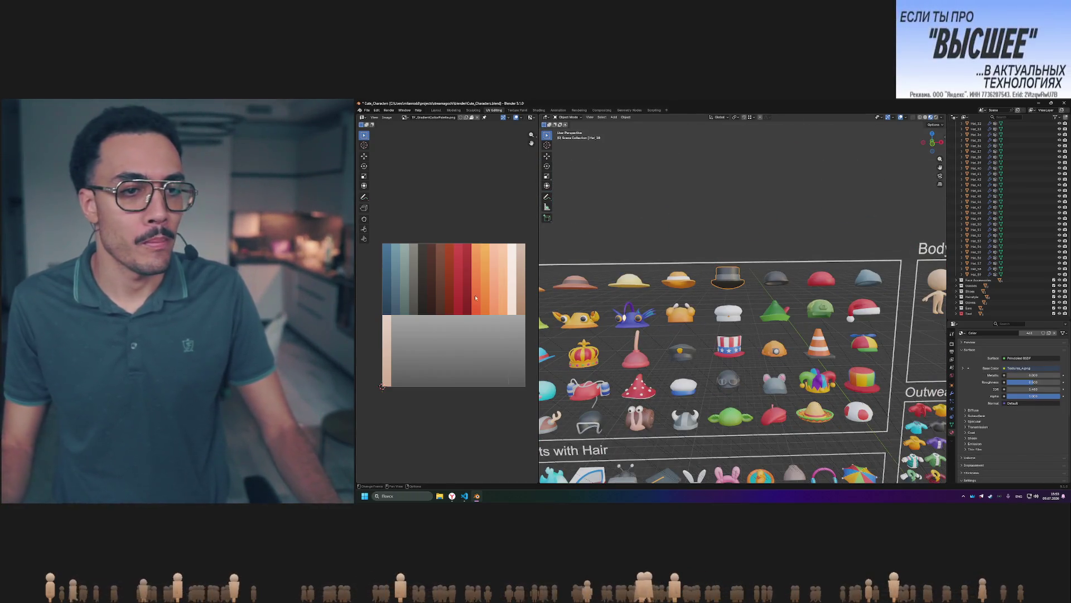
{"action": "key", "text": "Tab"}
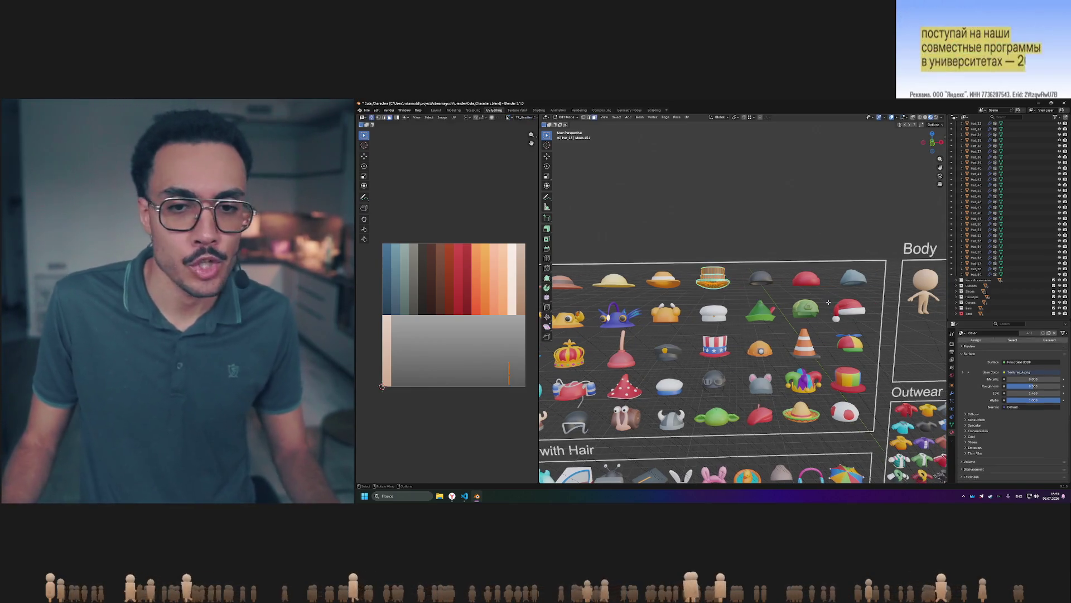
{"action": "scroll", "coordinate": [698, 276], "scroll_direction": "up", "scroll_amount": 5}
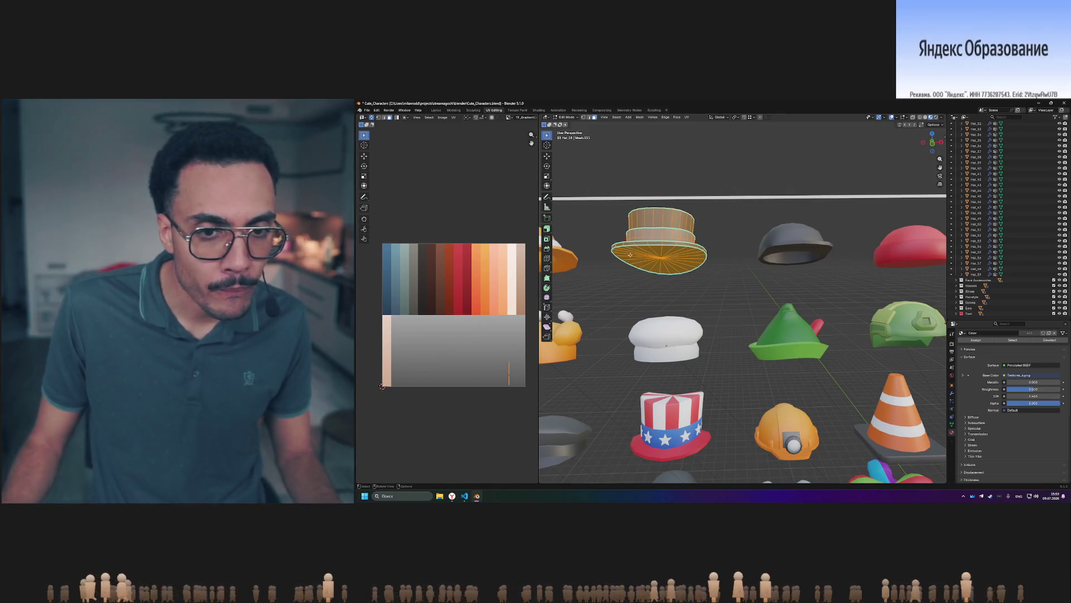
{"action": "key", "text": "alt+a"}
{"action": "left_click_drag", "start_coordinate": [500, 357], "coordinate": [522, 378]}
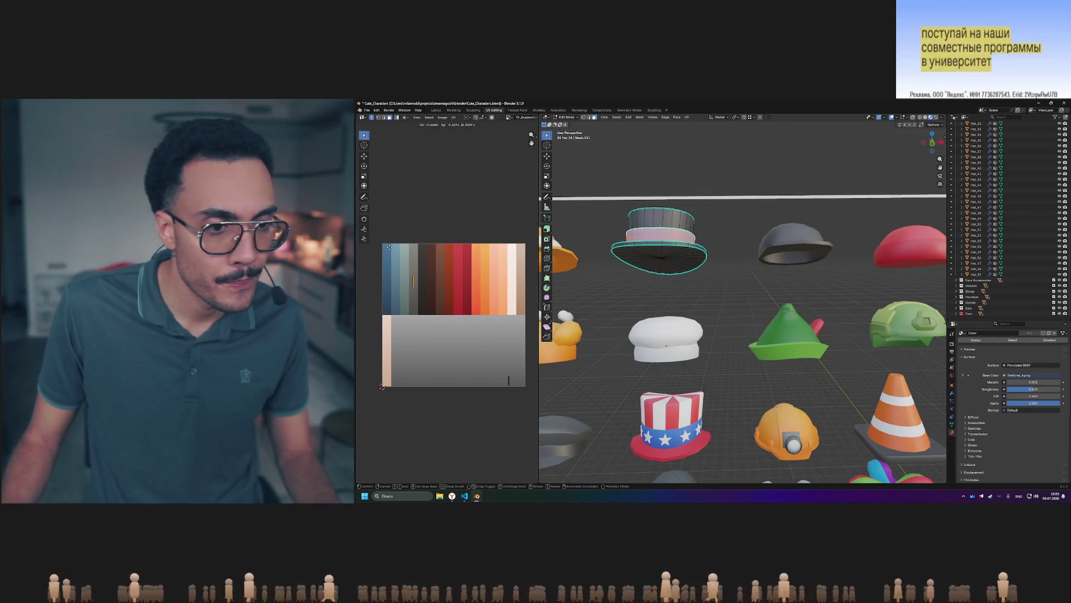
{"action": "key", "text": "alt+a"}
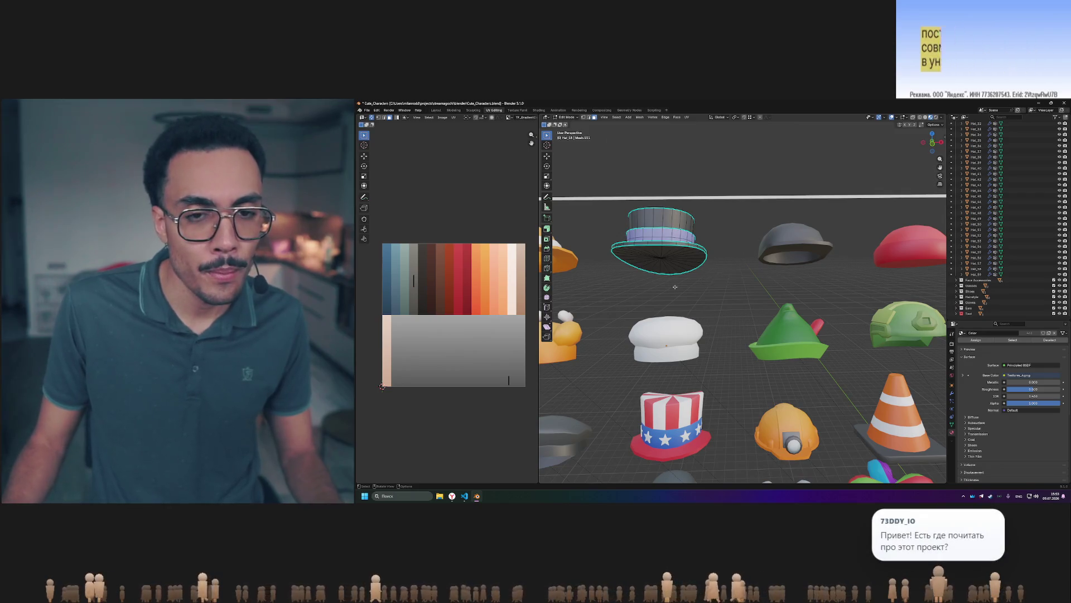
{"action": "left_click_drag", "start_coordinate": [501, 371], "coordinate": [522, 394]}
{"action": "key", "text": "g"}
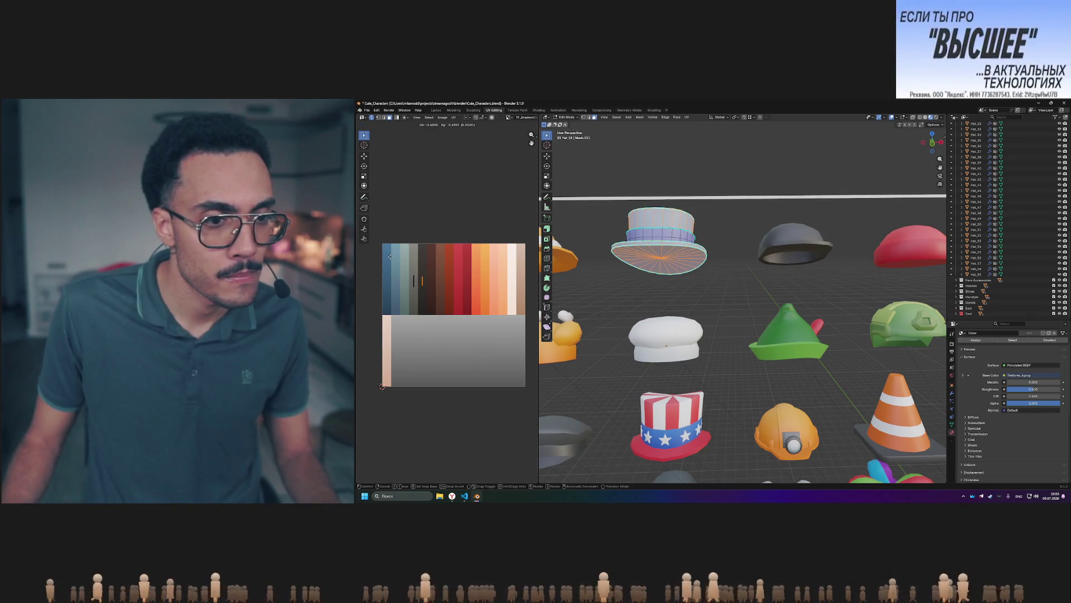
{"action": "key", "text": "Tab"}
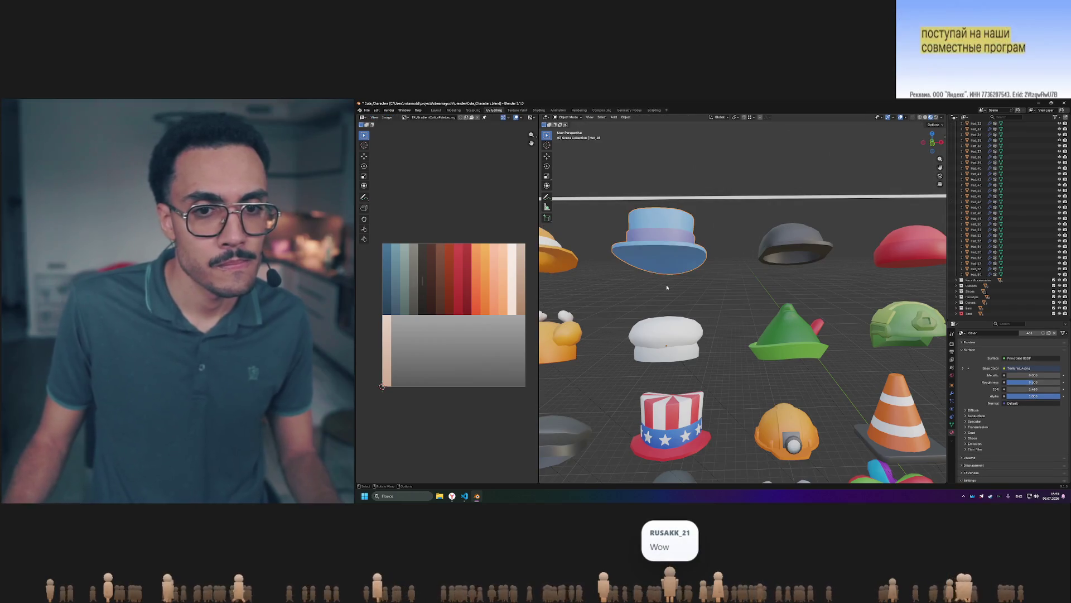
Assign the Main material to the top hat from the browse-material list.
{"action": "mouse_move", "coordinate": [684, 287]}
{"action": "middle_mouse_down"}
{"action": "mouse_move", "coordinate": [729, 286]}
{"action": "mouse_move", "coordinate": [705, 285]}
{"action": "middle_mouse_up"}
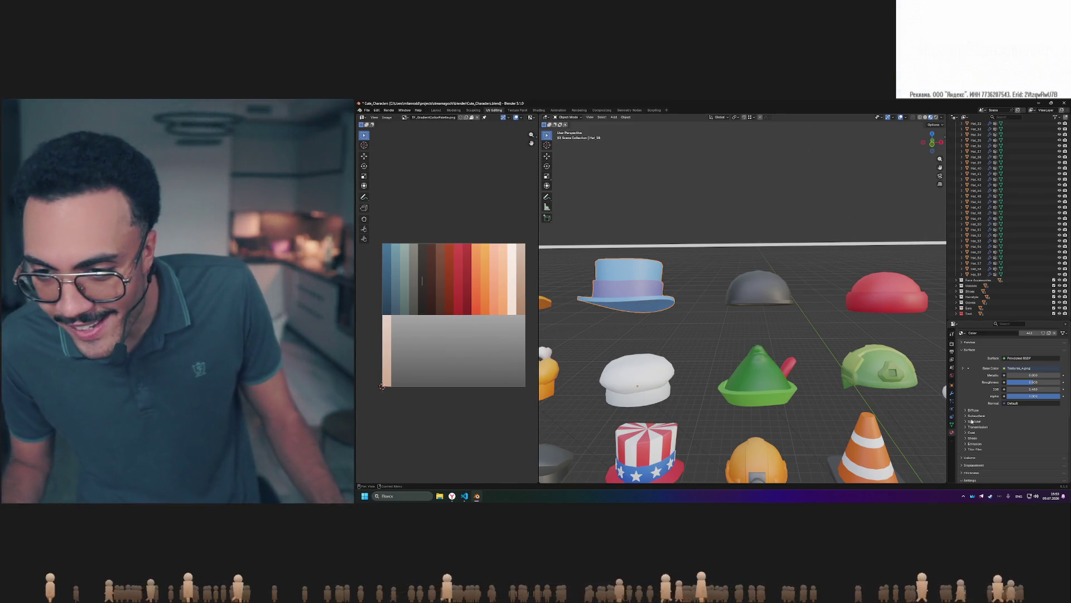
{"action": "left_click", "coordinate": [961, 332]}
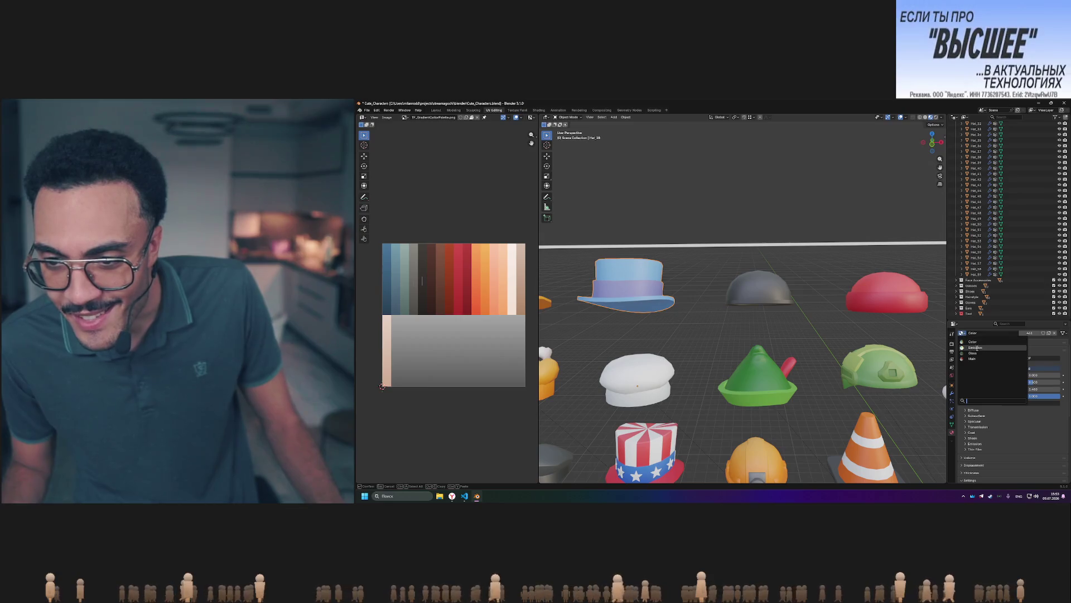
{"action": "left_click", "coordinate": [977, 358]}
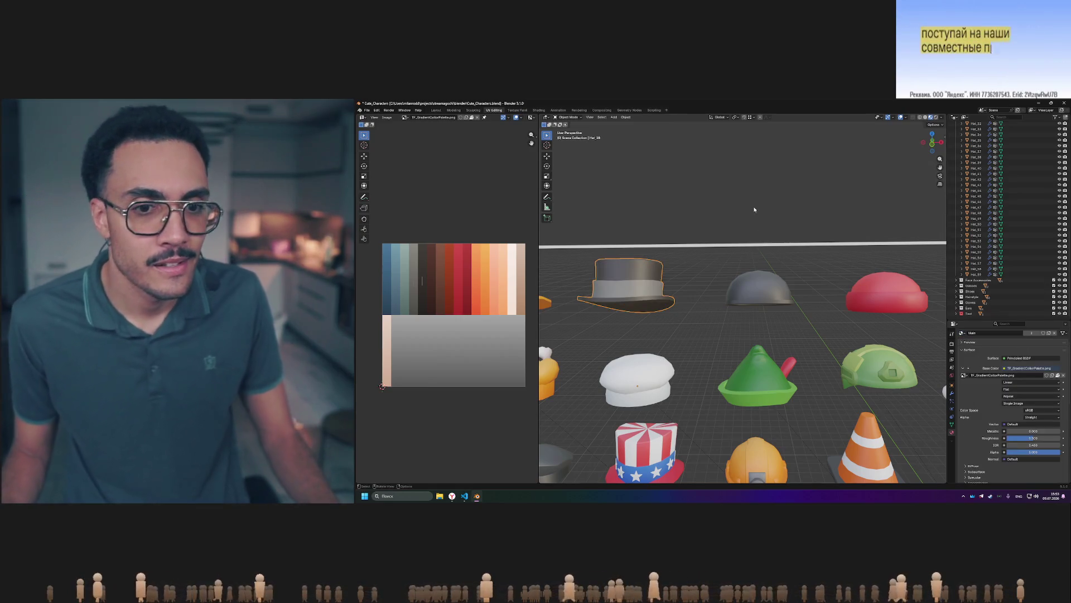
{"action": "scroll", "coordinate": [774, 208], "scroll_direction": "up", "scroll_amount": 4}
{"action": "scroll", "coordinate": [766, 218], "scroll_direction": "down", "scroll_amount": 6}
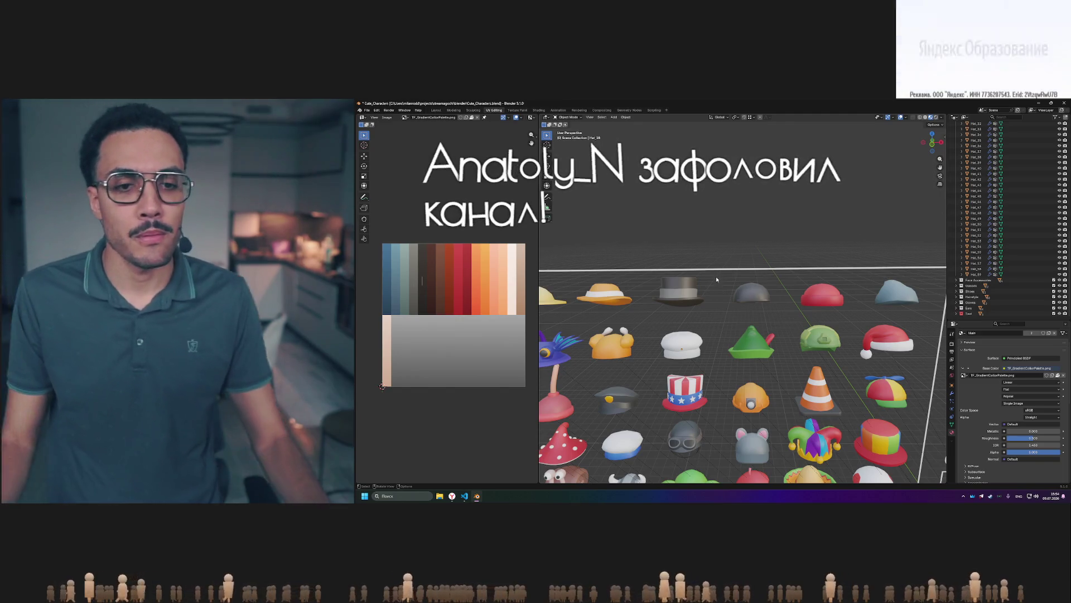
{"action": "mouse_move", "coordinate": [663, 269]}
{"action": "middle_mouse_down", "text": "shift"}
{"action": "mouse_move", "coordinate": [788, 264]}
{"action": "mouse_move", "coordinate": [703, 275]}
{"action": "mouse_move", "coordinate": [819, 275]}
{"action": "mouse_move", "coordinate": [777, 275]}
{"action": "middle_mouse_up", "text": "shift"}
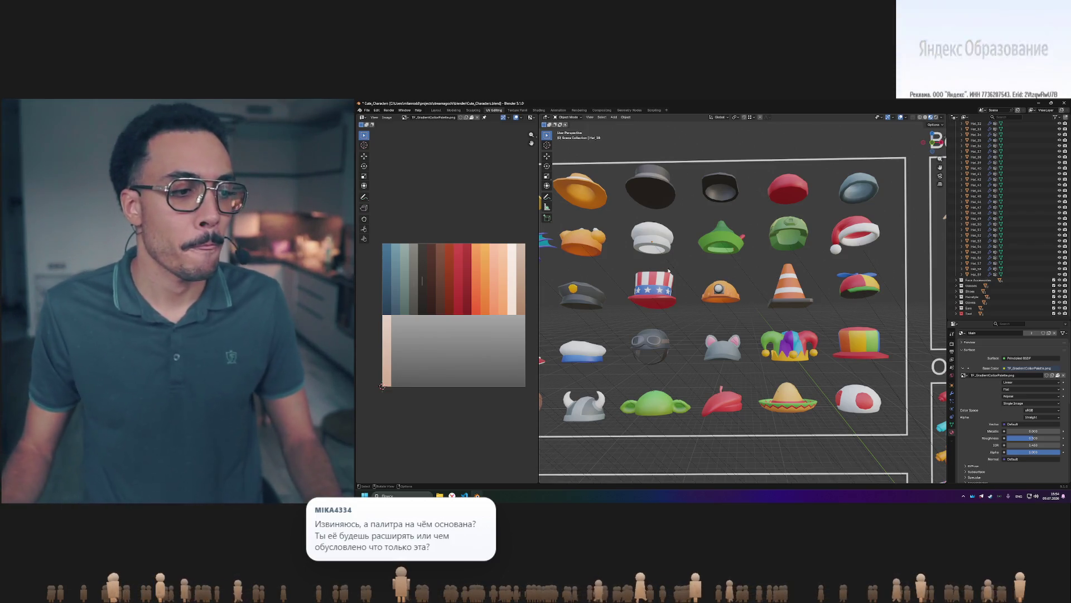
{"action": "scroll", "coordinate": [607, 265], "scroll_direction": "down", "scroll_amount": 3}
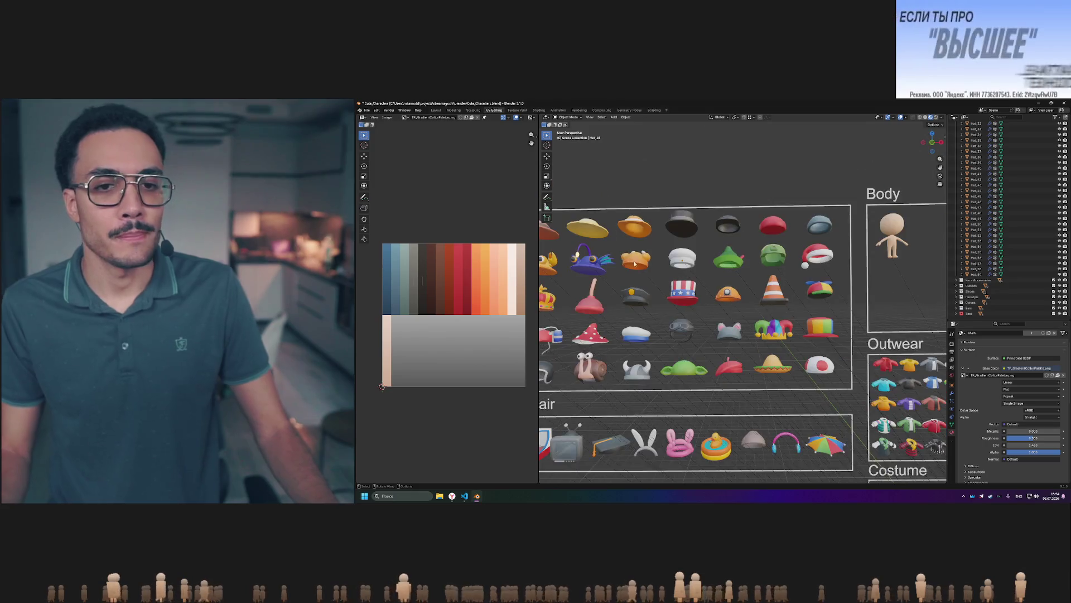
{"action": "middle_click_drag", "start_coordinate": [607, 264], "coordinate": [643, 271]}
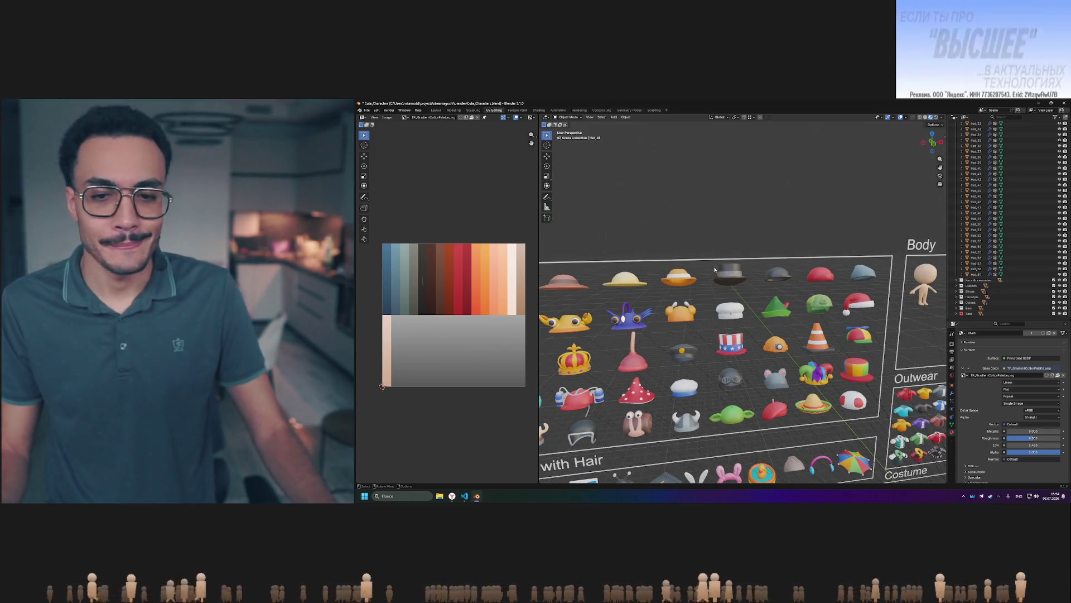
{"action": "middle_click_drag", "start_coordinate": [712, 265], "coordinate": [752, 263], "text": "shift"}
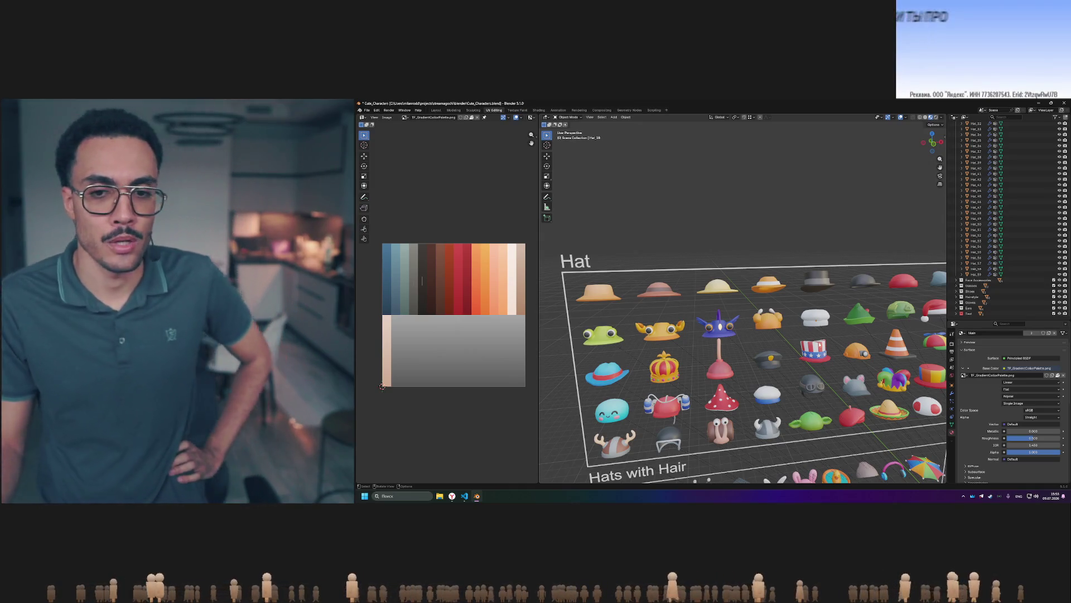
{"action": "left_click", "coordinate": [817, 354]}
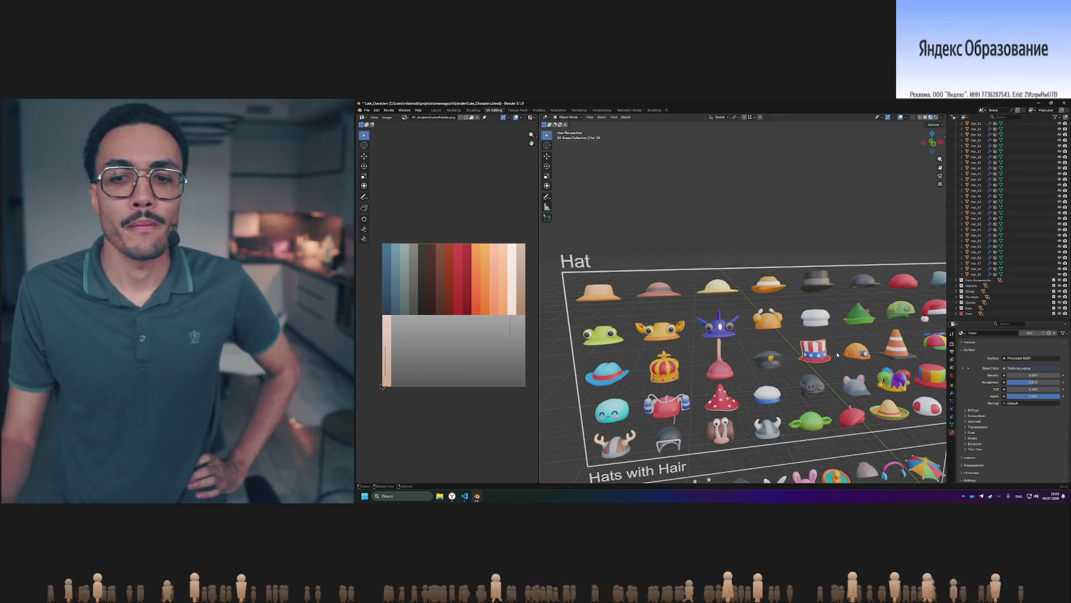
Survey the Shoes, Pants and Faces boards, then frame the Hat board and select the Uncle Sam hat.
{"action": "middle_click_drag", "start_coordinate": [838, 353], "coordinate": [793, 356], "text": "shift"}
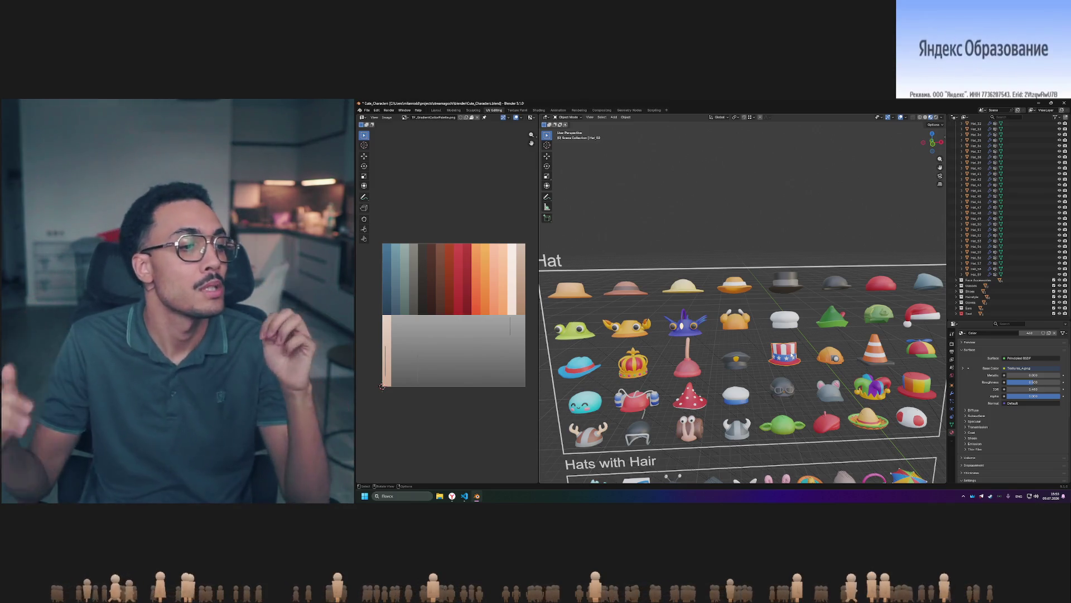
{"action": "scroll", "coordinate": [724, 317], "scroll_direction": "down", "scroll_amount": 4}
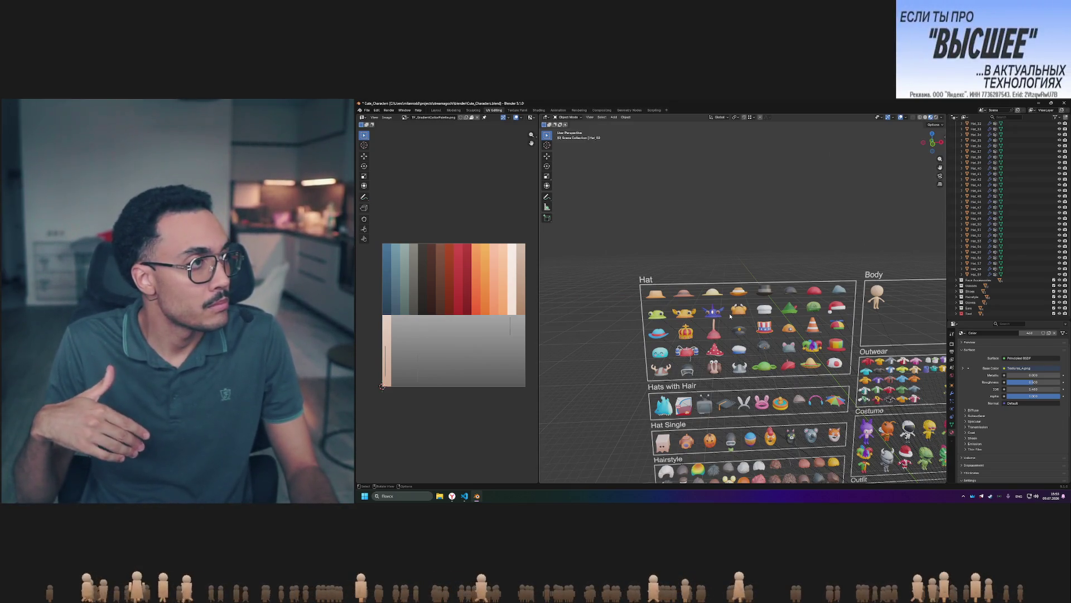
{"action": "mouse_move", "coordinate": [730, 316]}
{"action": "middle_mouse_down"}
{"action": "mouse_move", "coordinate": [798, 350]}
{"action": "mouse_move", "coordinate": [690, 301]}
{"action": "middle_mouse_up"}
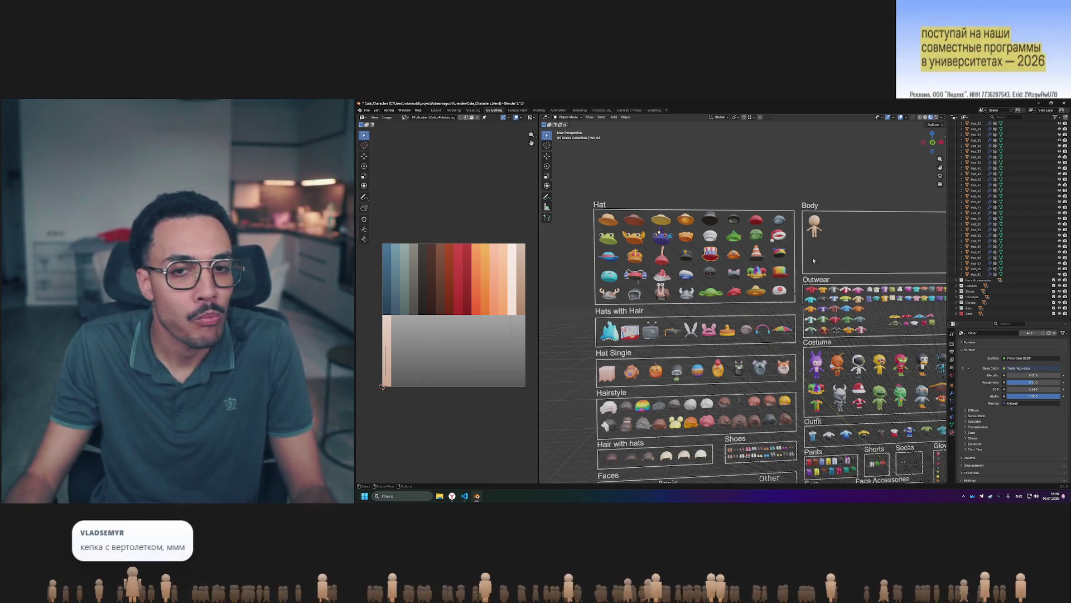
{"action": "scroll", "coordinate": [688, 233], "scroll_direction": "up", "scroll_amount": 5}
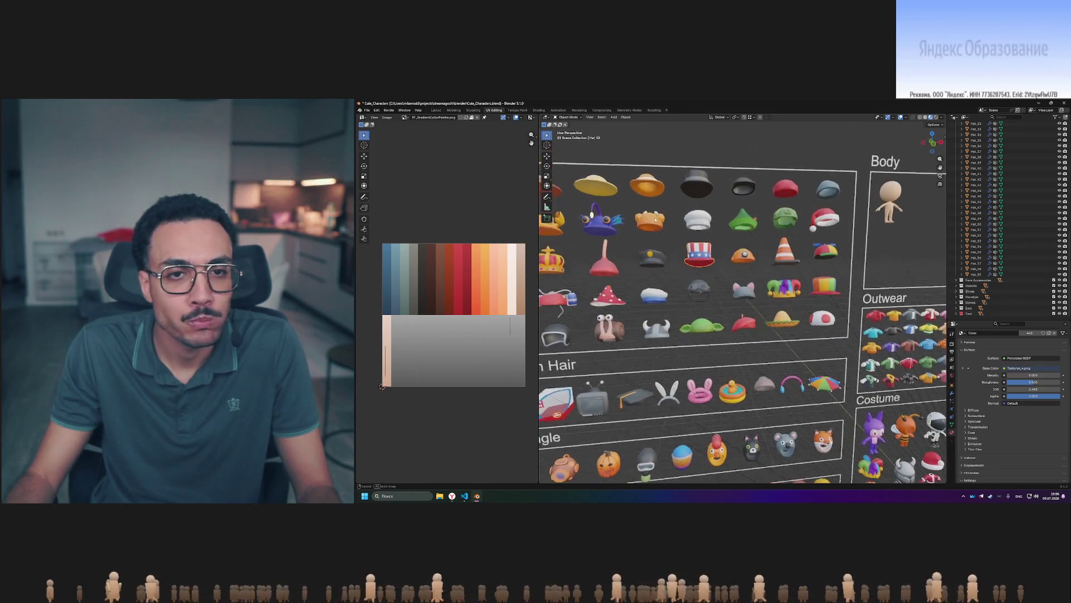
{"action": "middle_click_drag", "start_coordinate": [678, 223], "coordinate": [711, 234], "text": "ctrl"}
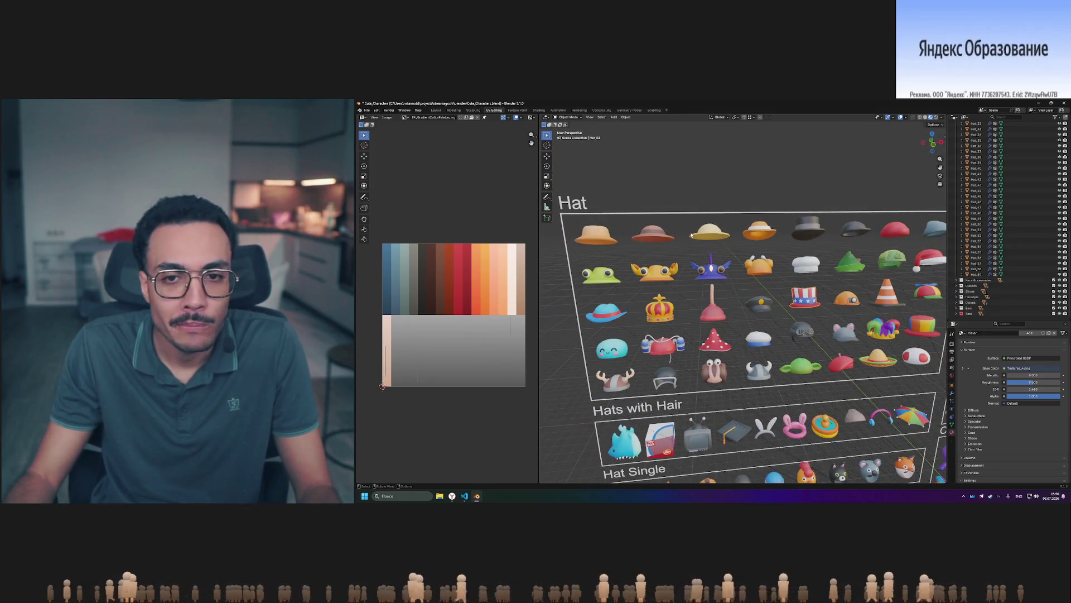
{"action": "left_click", "coordinate": [603, 234]}
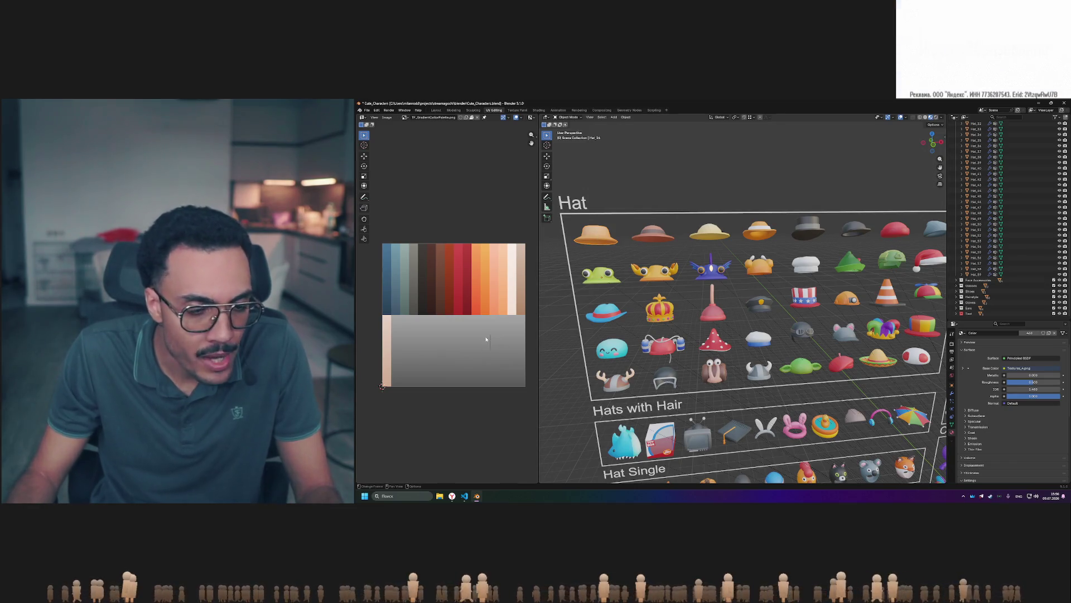
{"action": "key", "text": "Tab"}
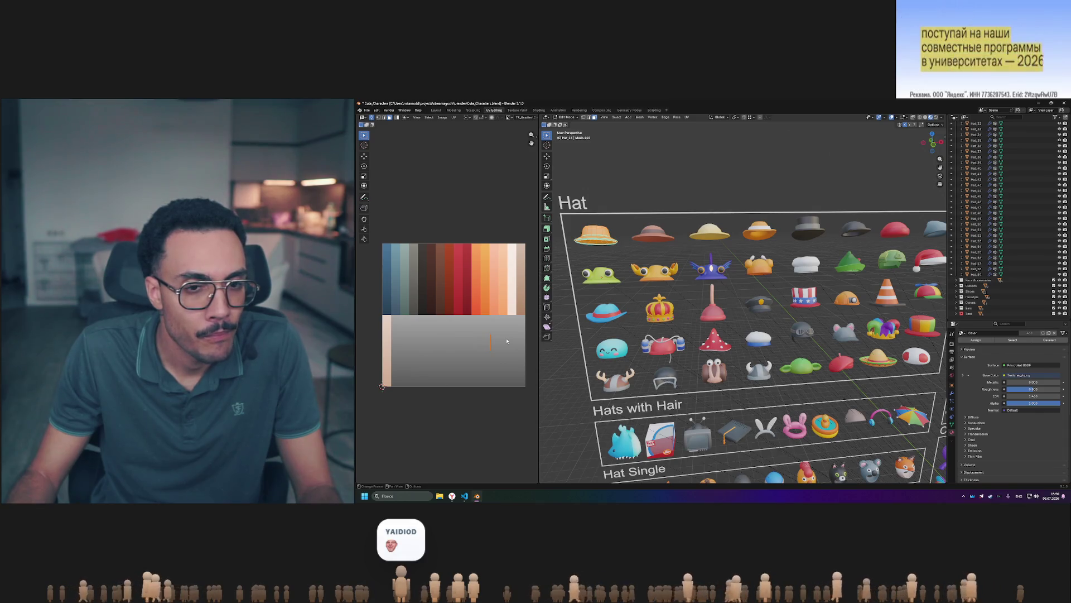
{"action": "scroll", "coordinate": [509, 325], "scroll_direction": "up", "scroll_amount": 2}
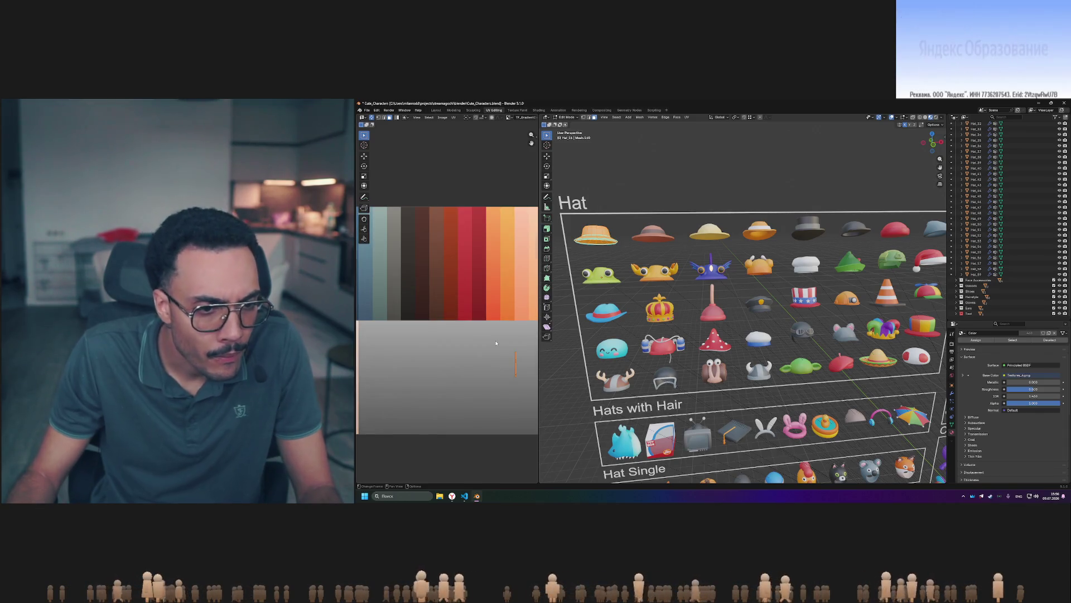
{"action": "mouse_move", "coordinate": [669, 263]}
{"action": "middle_mouse_down", "text": "ctrl"}
{"action": "mouse_move", "coordinate": [669, 229]}
{"action": "mouse_move", "coordinate": [669, 258]}
{"action": "mouse_move", "coordinate": [669, 249]}
{"action": "middle_mouse_up", "text": "ctrl"}
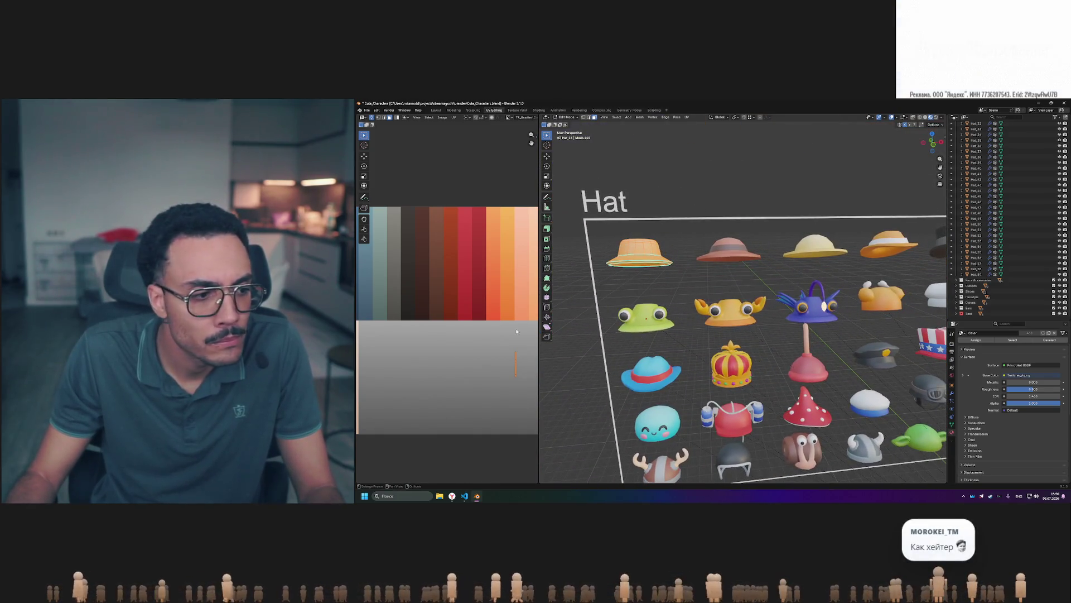
{"action": "middle_click_drag", "start_coordinate": [511, 353], "coordinate": [491, 347], "text": "shift"}
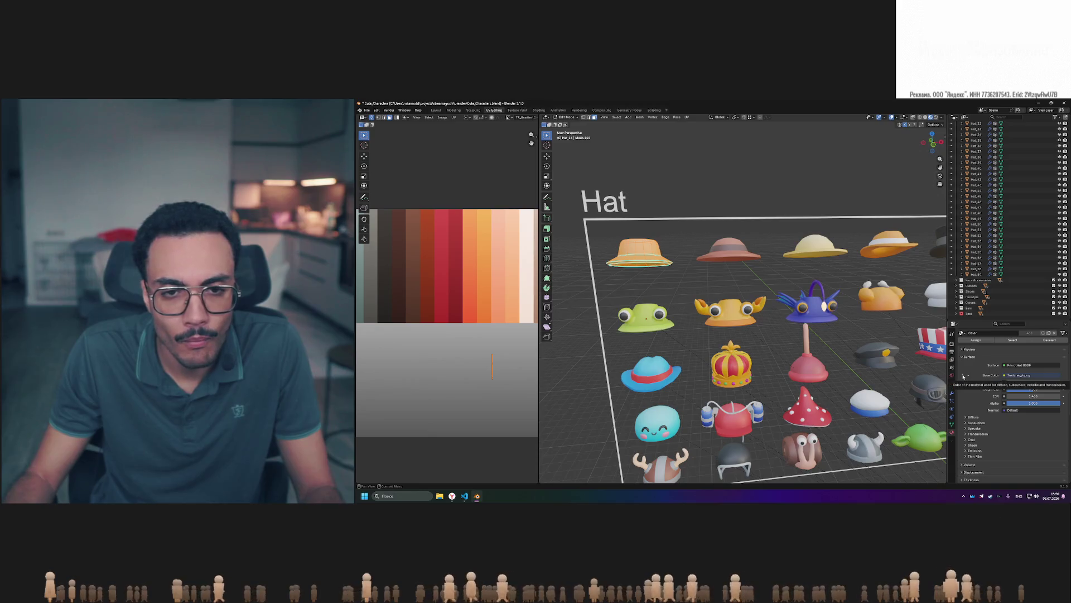
{"action": "key", "text": "Tab"}
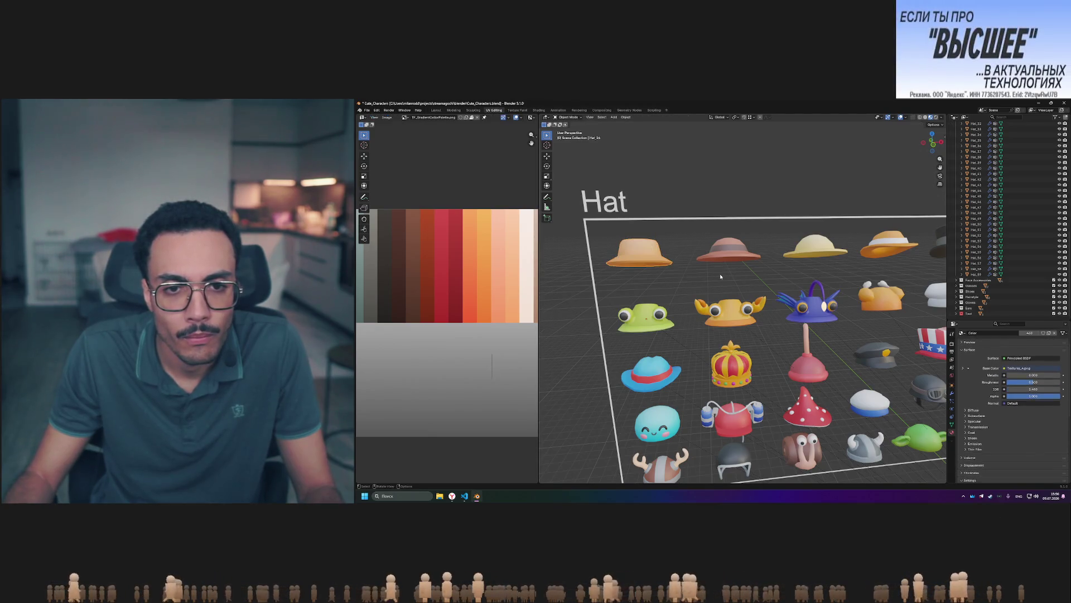
{"action": "scroll", "coordinate": [711, 279], "scroll_direction": "down", "scroll_amount": 5}
{"action": "scroll", "coordinate": [712, 282], "scroll_direction": "up", "scroll_amount": 5}
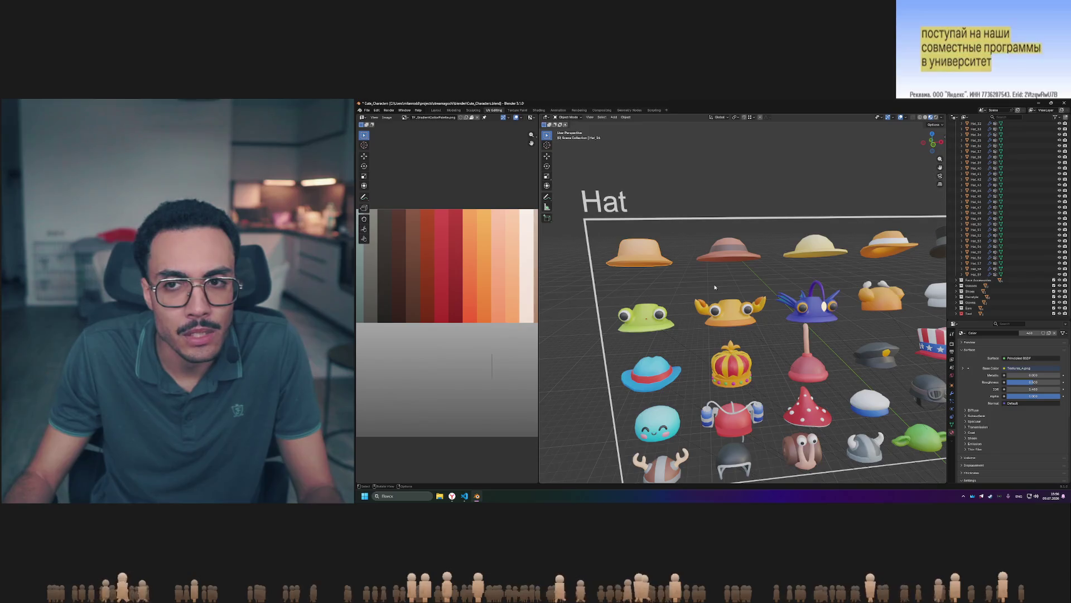
{"action": "scroll", "coordinate": [714, 287], "scroll_direction": "down", "scroll_amount": 2}
{"action": "scroll", "coordinate": [715, 287], "scroll_direction": "up", "scroll_amount": 4}
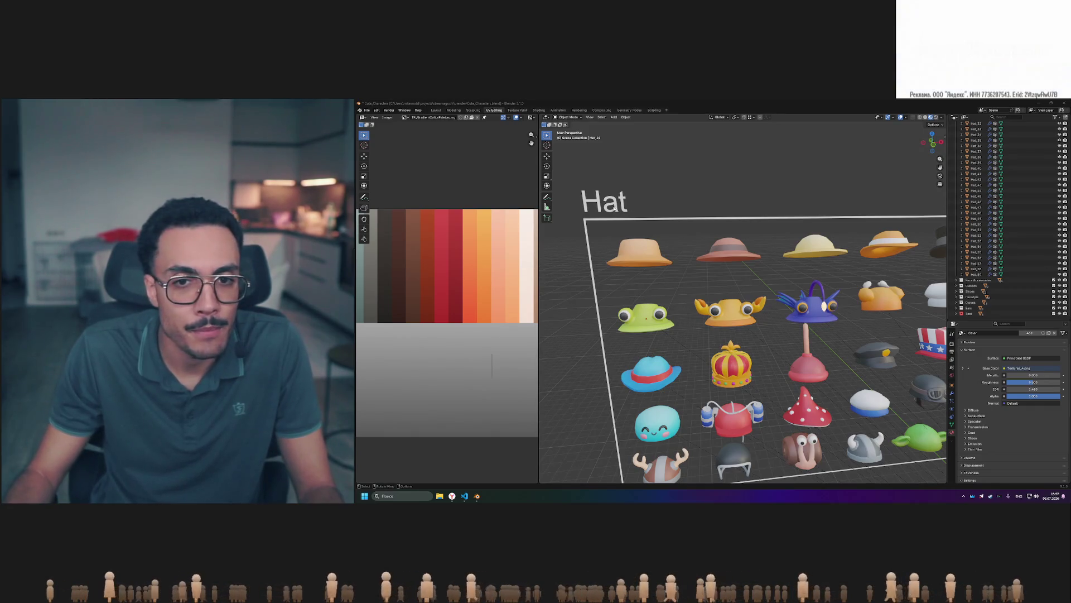
Snip the hats, switch to Front Orthographic, centre the Hat grid and snip it again.
{"action": "key", "text": "super+shift+s"}
{"action": "mouse_move", "coordinate": [600, 176]}
{"action": "left_mouse_down"}
{"action": "mouse_move", "coordinate": [875, 370]}
{"action": "mouse_move", "coordinate": [861, 413]}
{"action": "mouse_move", "coordinate": [851, 404]}
{"action": "left_mouse_up"}
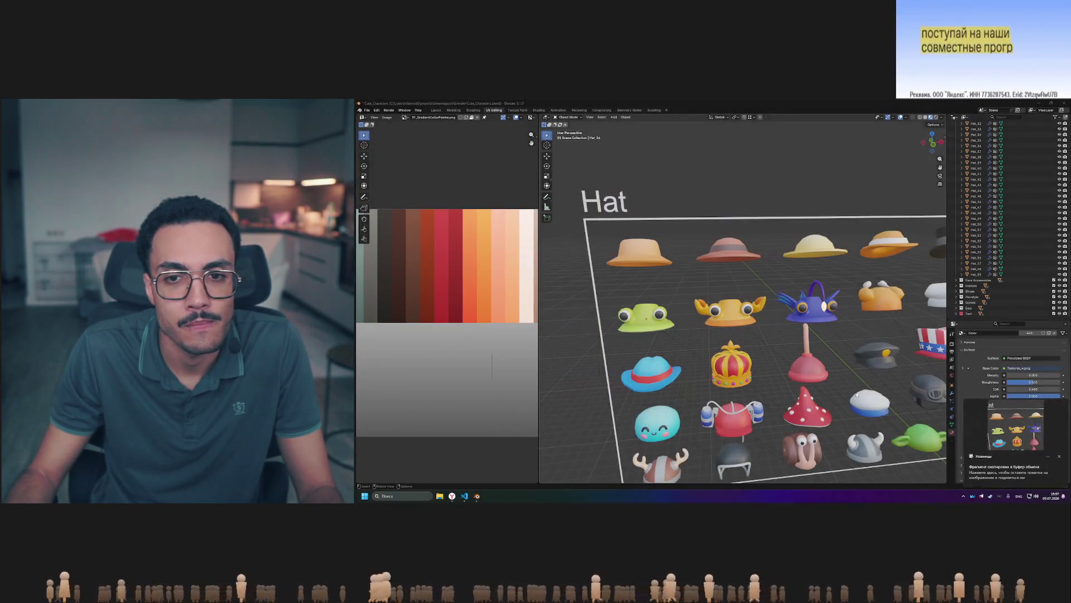
{"action": "left_click", "coordinate": [936, 147]}
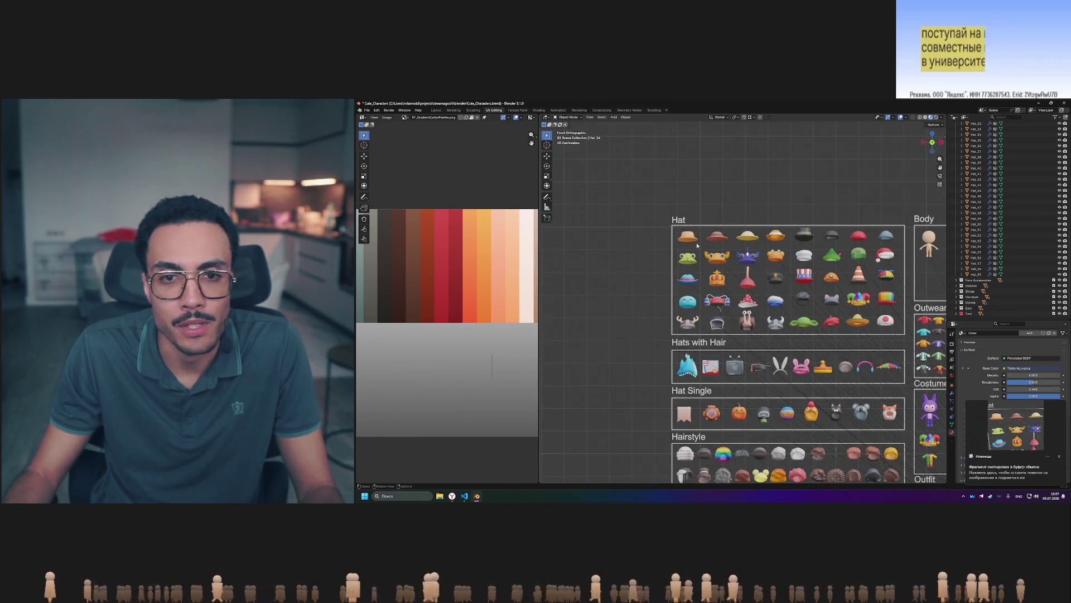
{"action": "scroll", "coordinate": [701, 249], "scroll_direction": "up", "scroll_amount": 7}
{"action": "middle_click_drag", "start_coordinate": [773, 335], "coordinate": [777, 334], "text": "shift"}
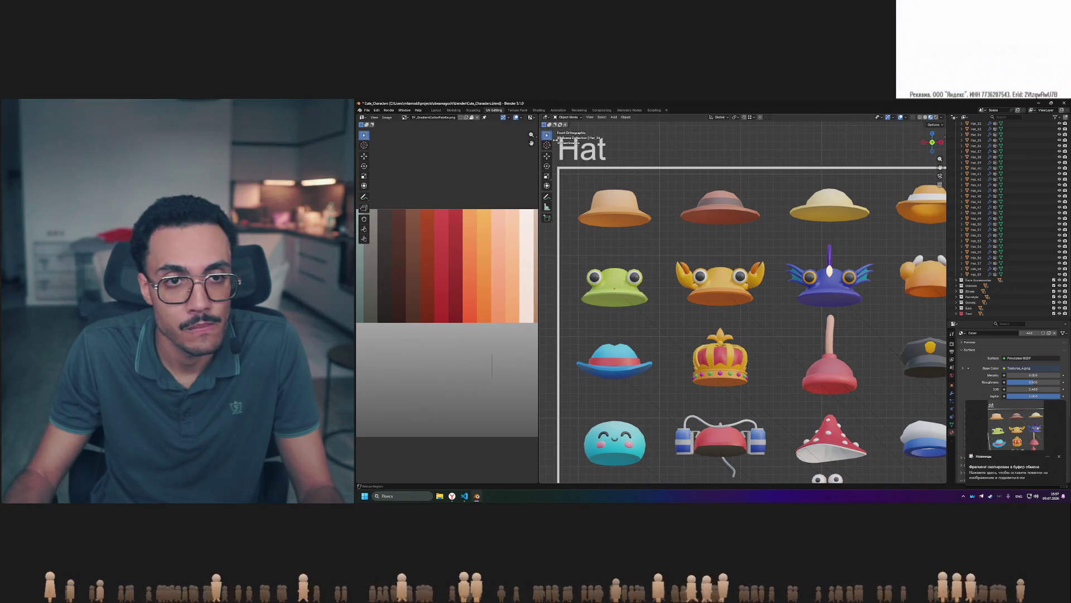
{"action": "key", "text": "super+shift+s"}
{"action": "left_click_drag", "start_coordinate": [558, 167], "coordinate": [892, 471]}
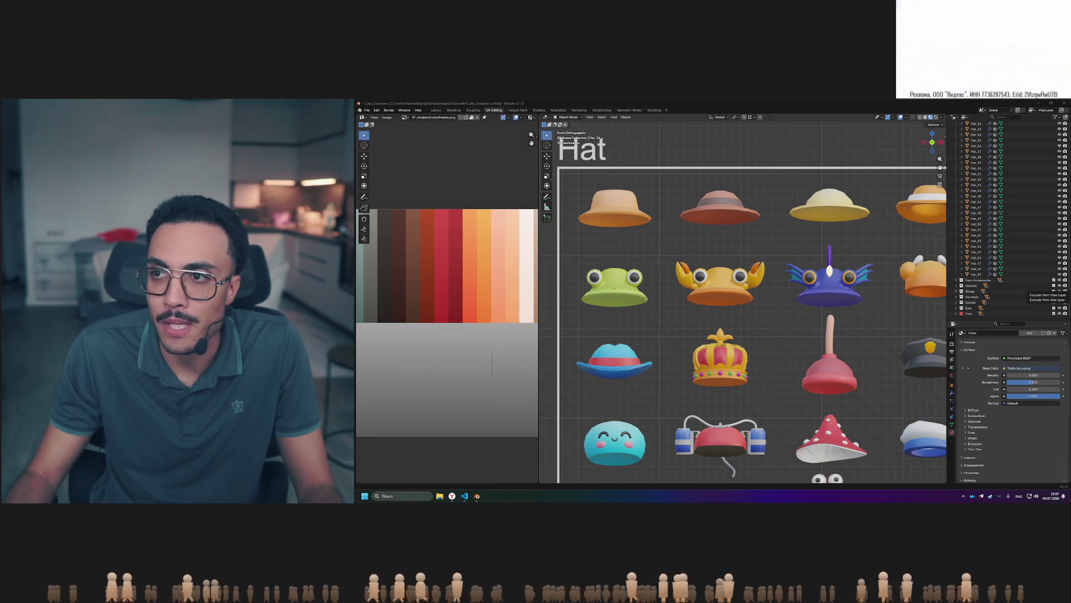
Move the Saved Messages chat over Blender, upload and view the hat-grid image, then close Telegram.
{"action": "left_click_drag", "start_coordinate": [1048, 113], "coordinate": [667, 141]}
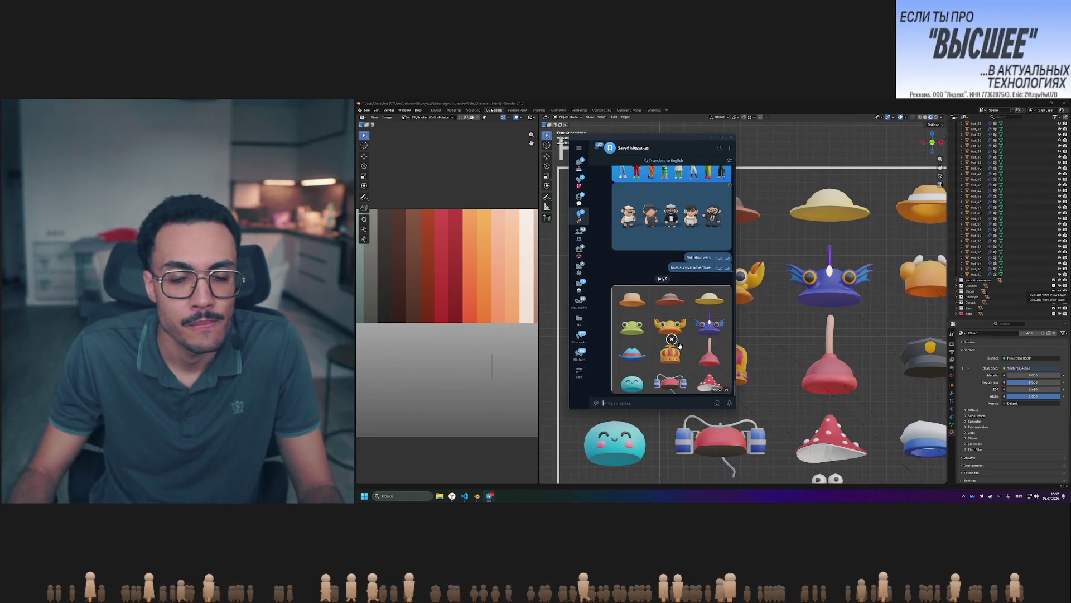
{"action": "key", "text": "Escape"}
{"action": "left_click", "coordinate": [670, 281]}
{"action": "left_click", "coordinate": [675, 326]}
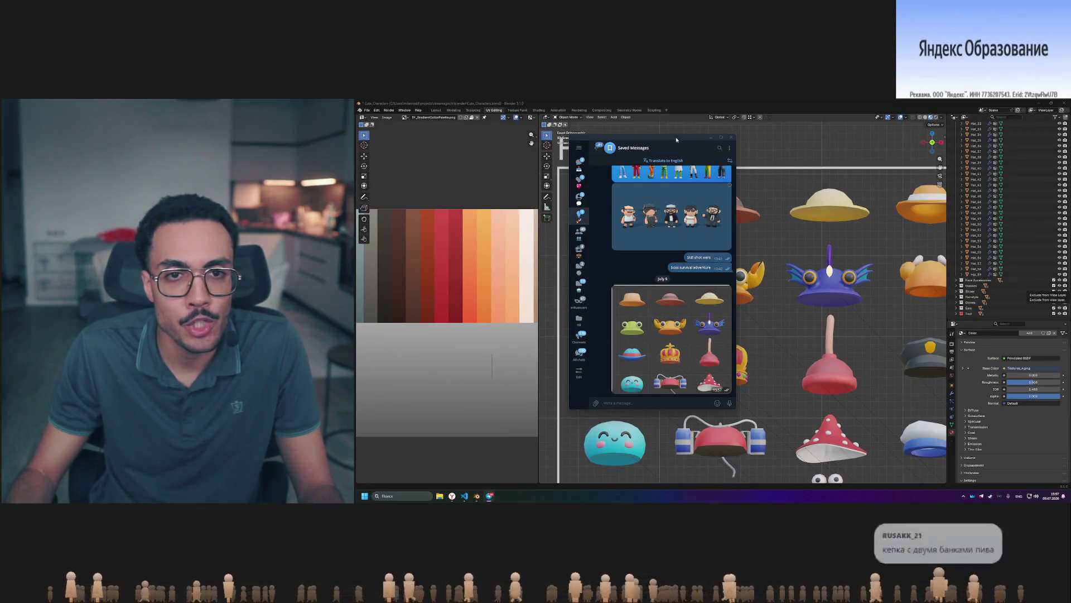
{"action": "left_click", "coordinate": [732, 137]}
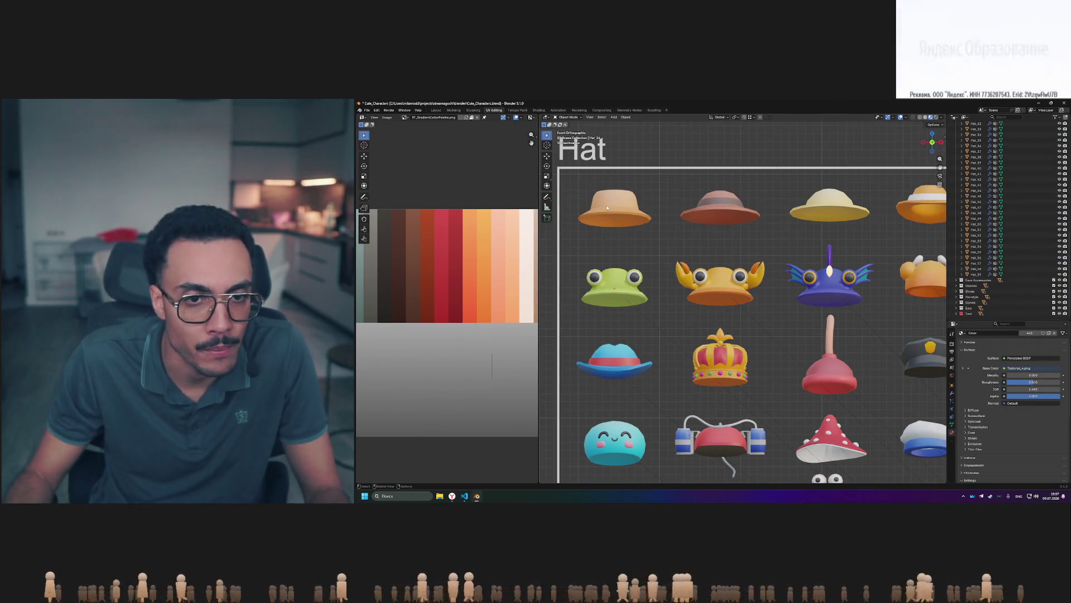
{"action": "key", "text": "Tab"}
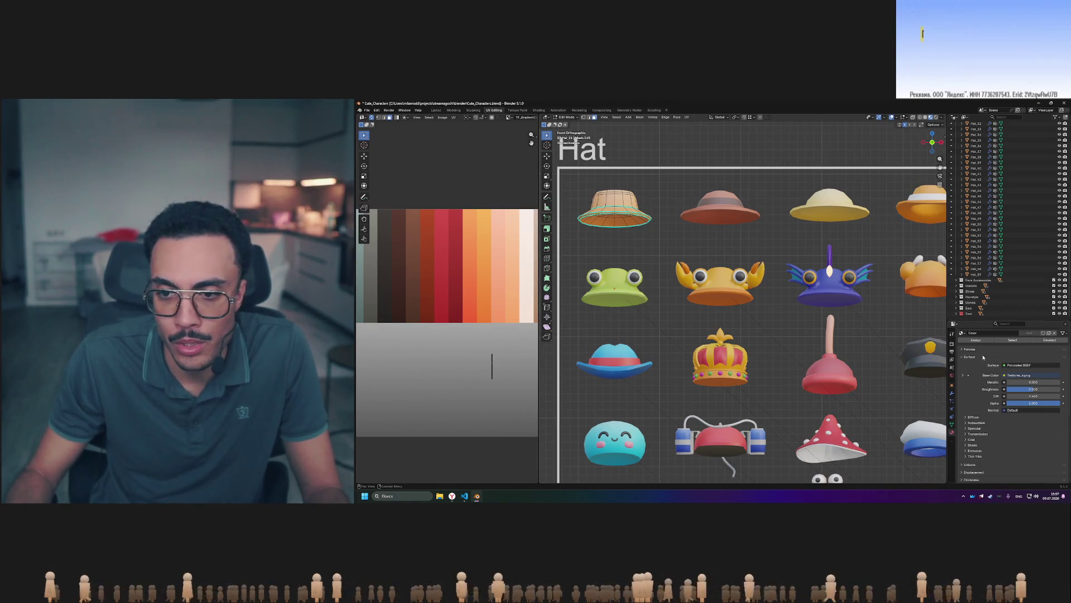
Assign the existing Main palette material to the first tan bucket hat.
{"action": "scroll", "coordinate": [977, 372], "scroll_direction": "up", "scroll_amount": 3}
{"action": "left_click", "coordinate": [963, 366]}
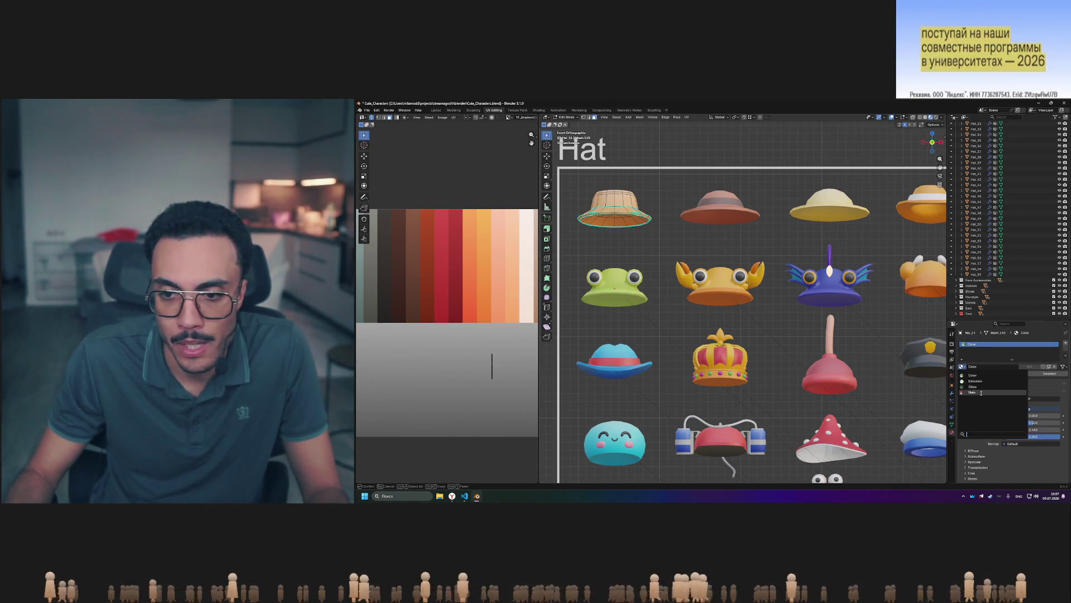
{"action": "left_click", "coordinate": [973, 392]}
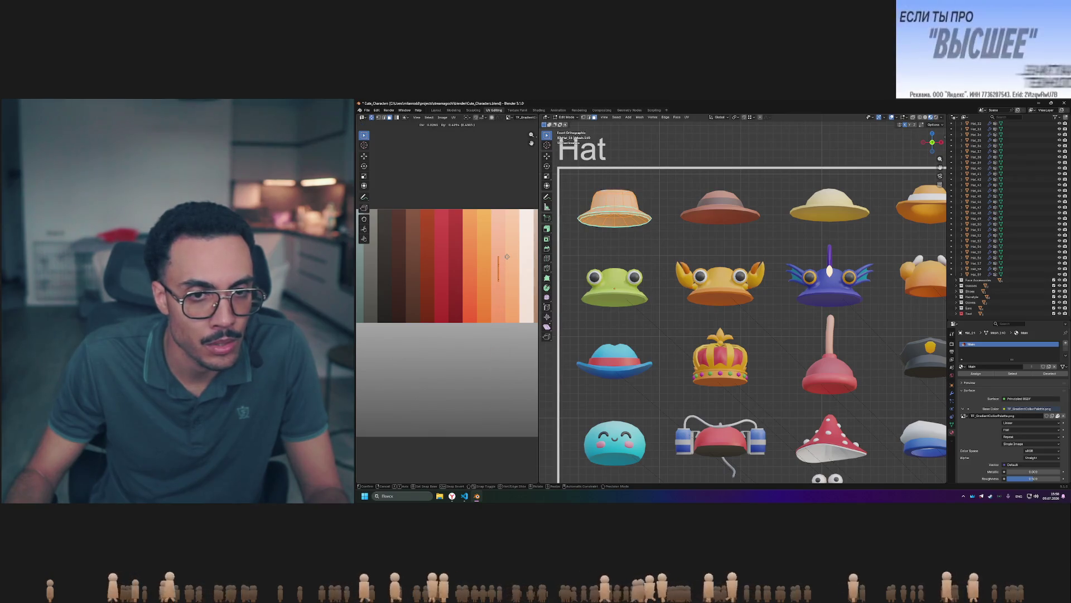
{"action": "key", "text": "Tab"}
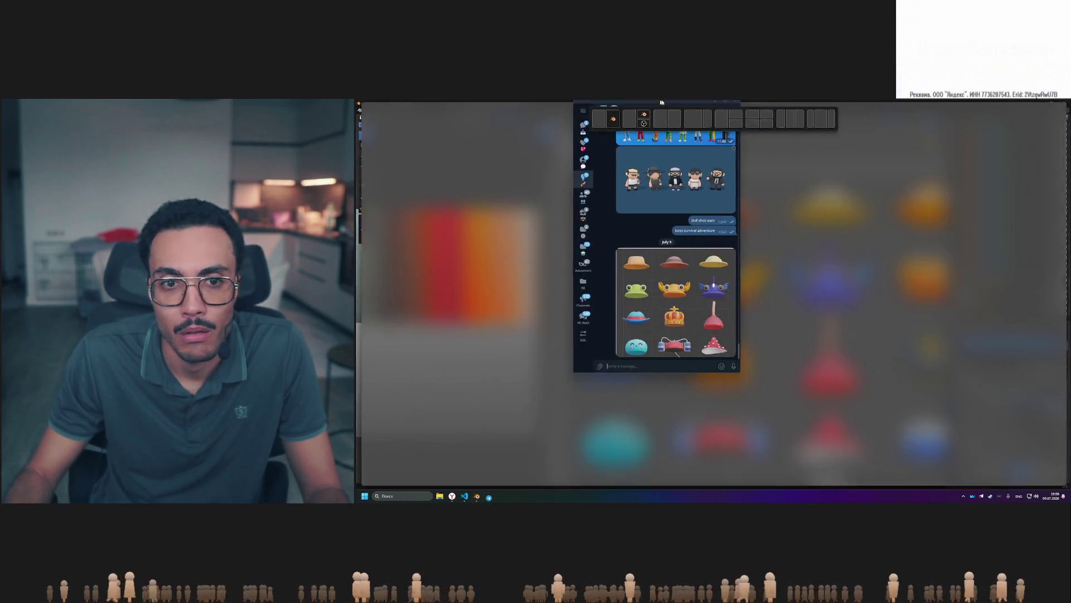
{"action": "left_click_drag", "start_coordinate": [660, 106], "coordinate": [778, 162]}
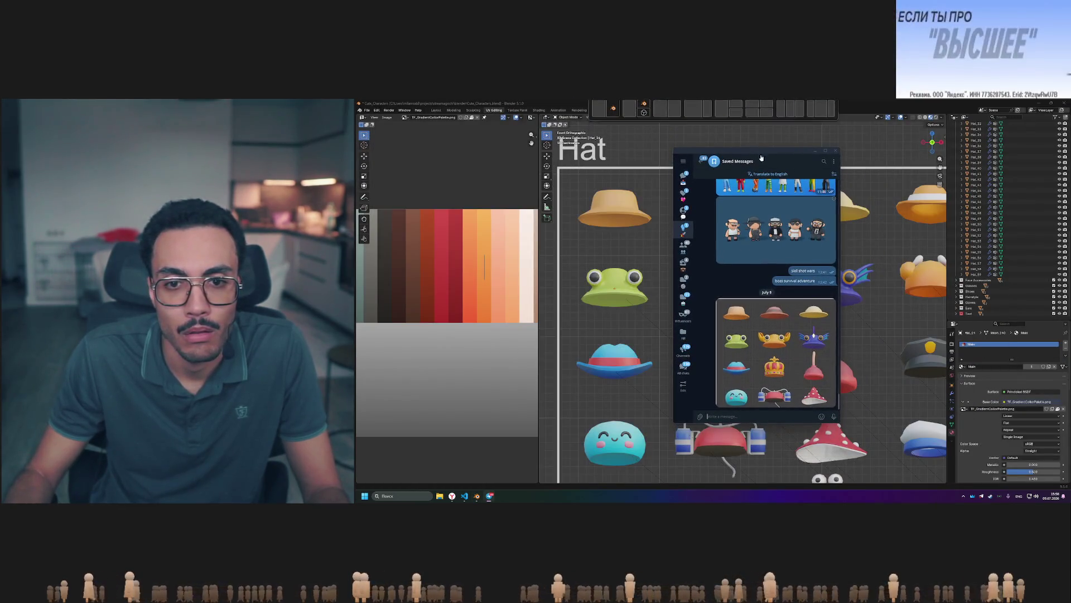
View the hat-grid reference image full size several times, then close the Telegram window.
{"action": "left_click", "coordinate": [779, 320]}
{"action": "left_click", "coordinate": [914, 284]}
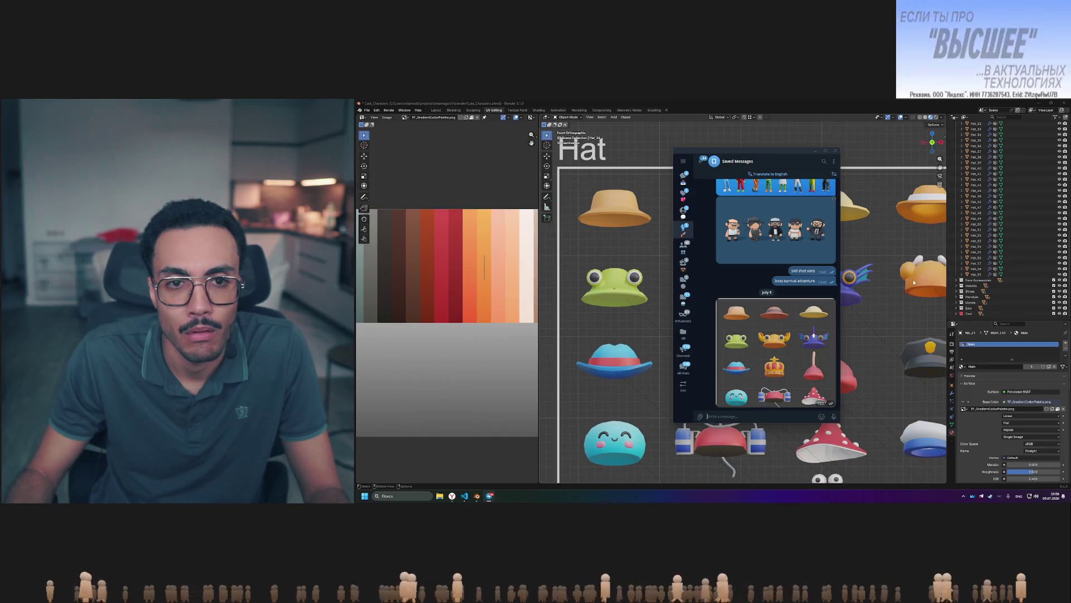
{"action": "left_click", "coordinate": [764, 321]}
{"action": "left_click", "coordinate": [911, 309]}
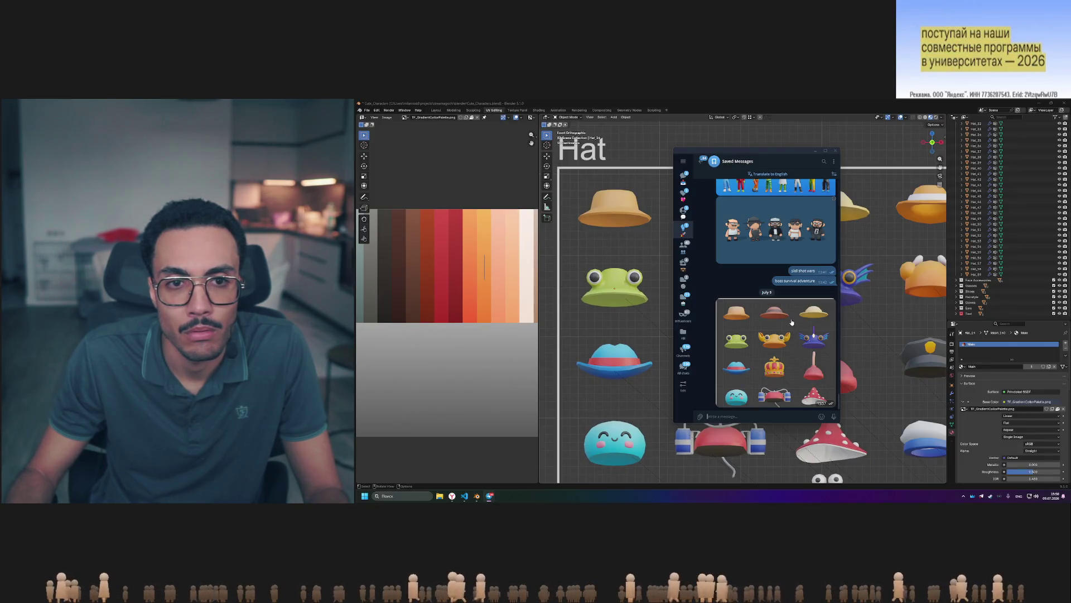
{"action": "left_click", "coordinate": [777, 318]}
{"action": "left_click", "coordinate": [928, 300]}
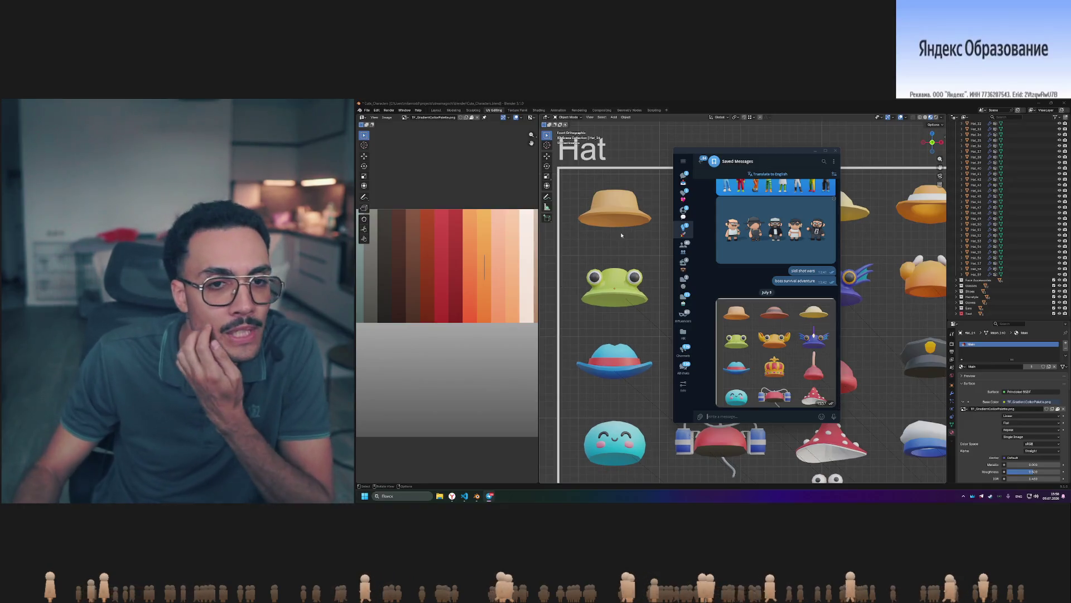
{"action": "left_click", "coordinate": [780, 366]}
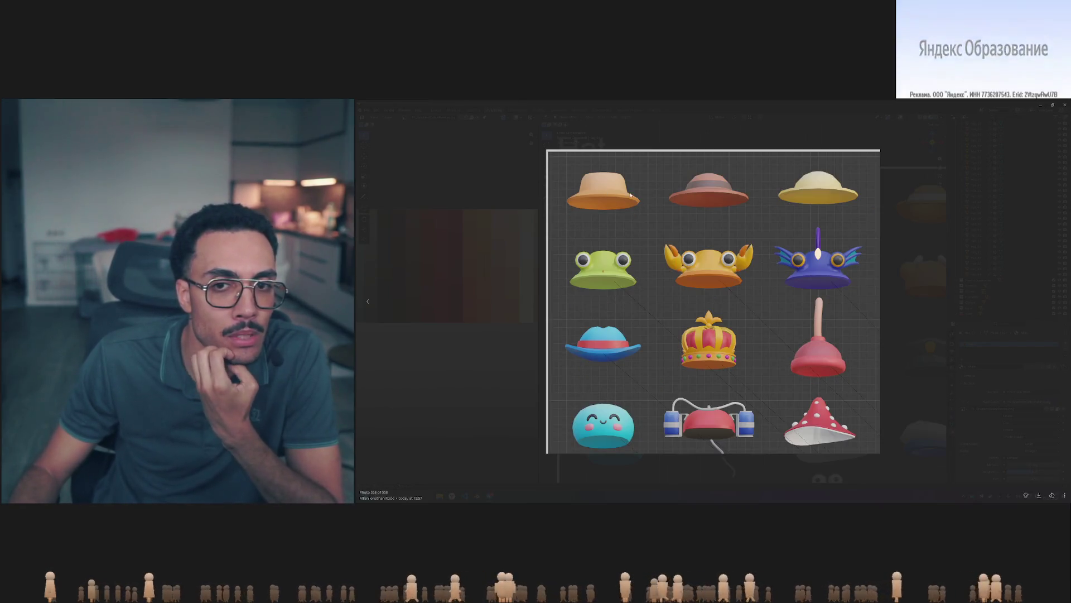
{"action": "left_click", "coordinate": [922, 238]}
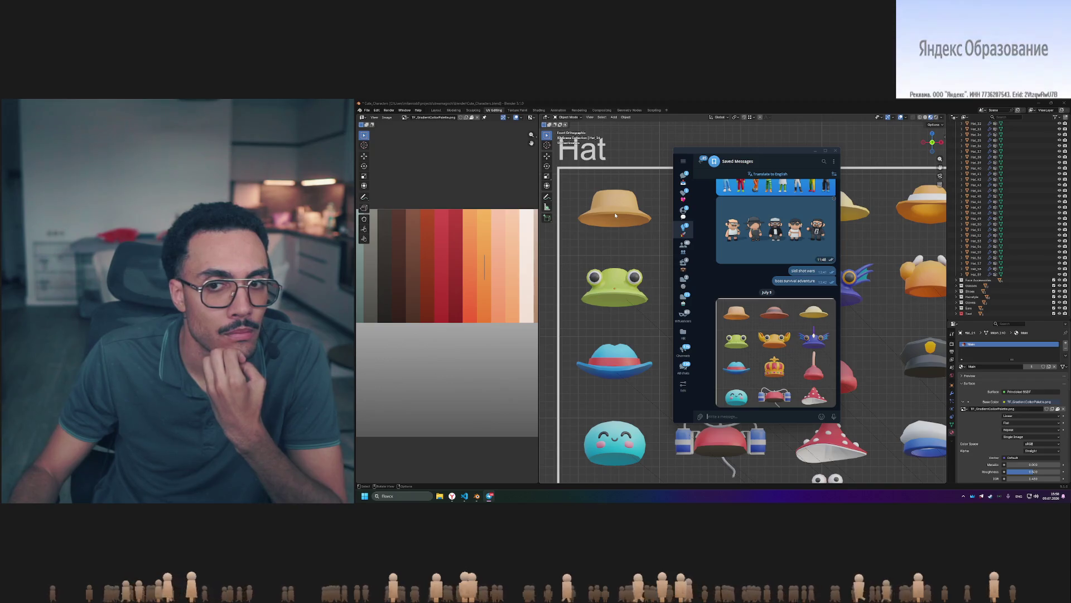
{"action": "left_click", "coordinate": [812, 341]}
{"action": "key", "text": "Escape"}
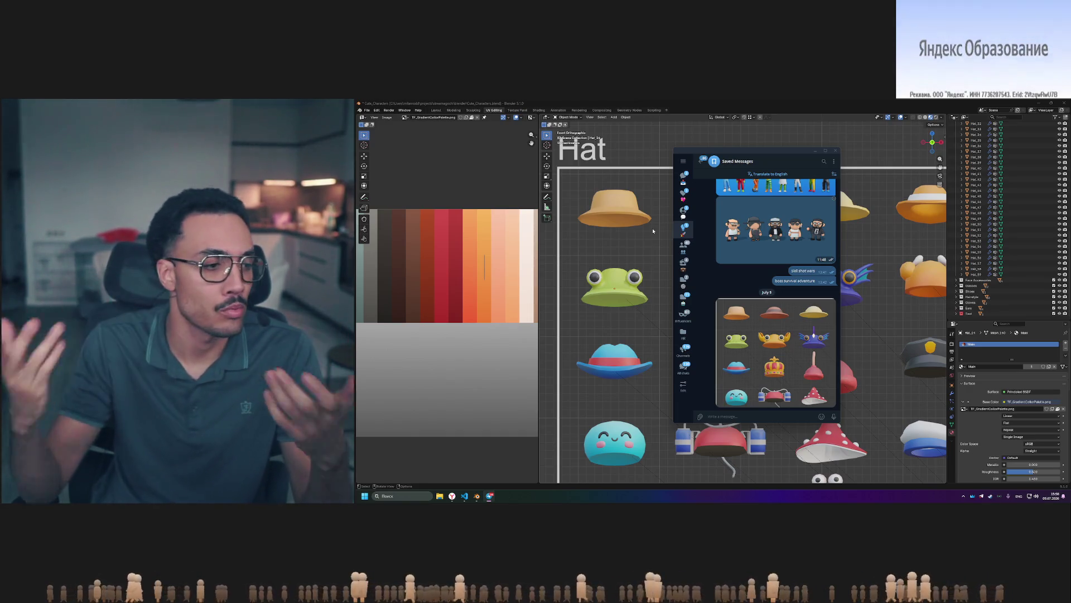
{"action": "left_click", "coordinate": [786, 168]}
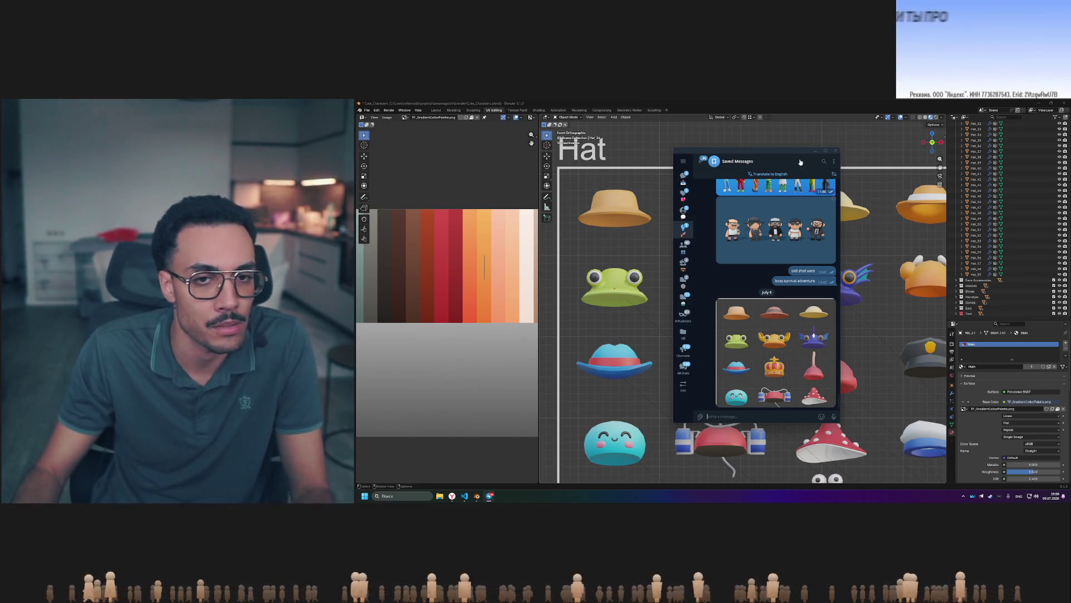
{"action": "left_click", "coordinate": [835, 150]}
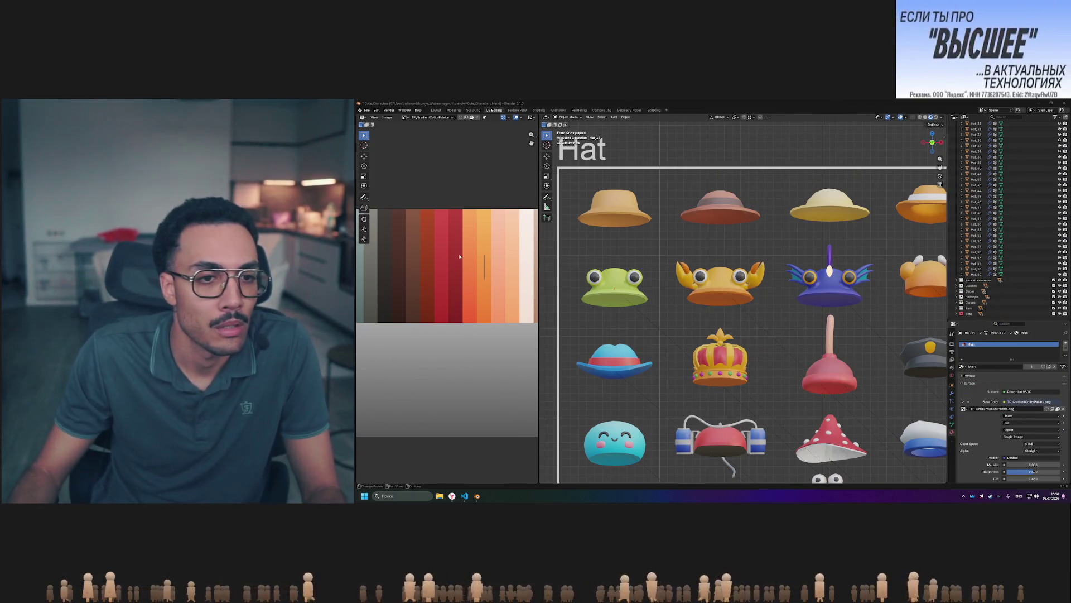
Shift the first hat's UVs to a different spot on the palette.
{"action": "key", "text": "Tab"}
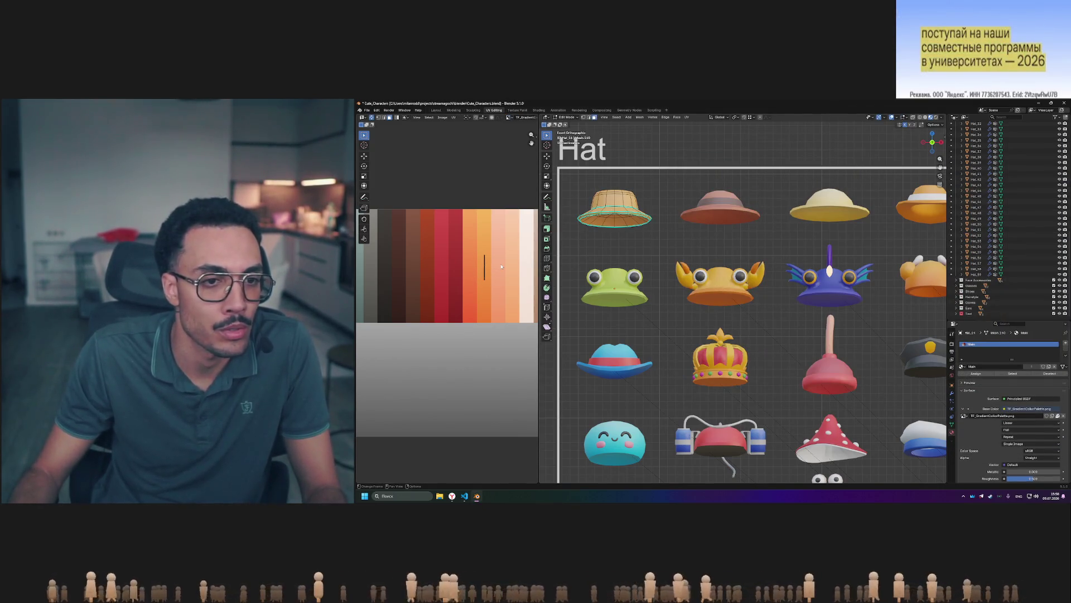
{"action": "key", "text": "g"}
{"action": "left_click", "coordinate": [500, 223]}
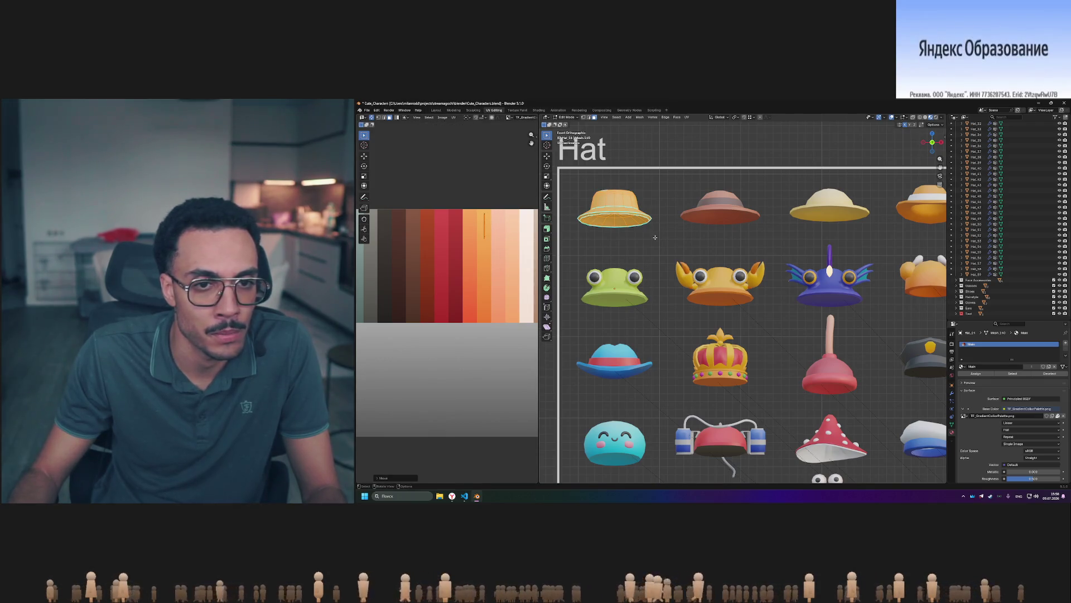
{"action": "key", "text": "Tab"}
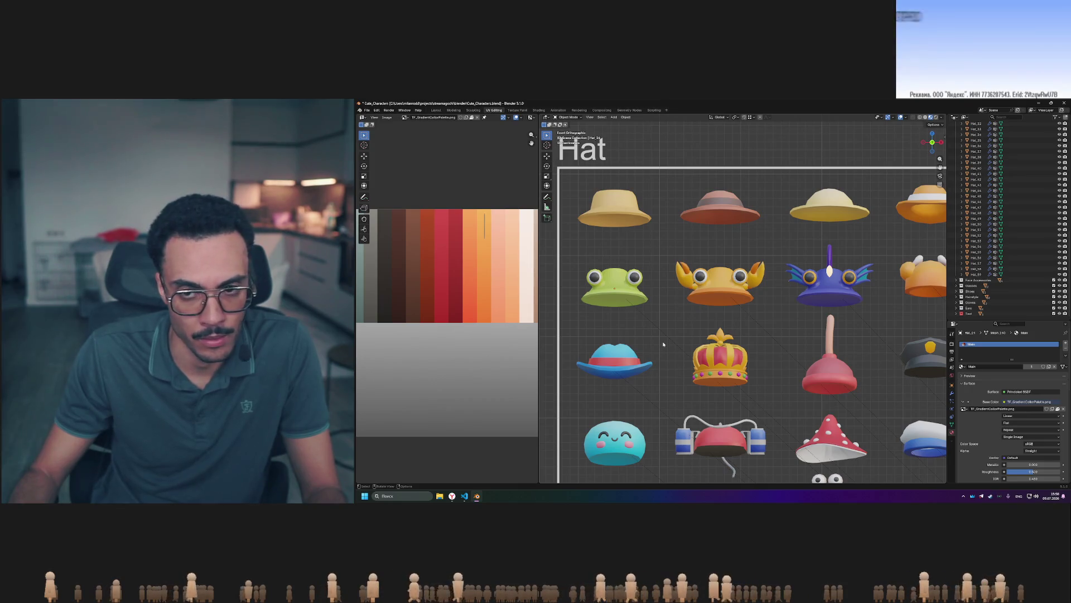
Compare the hat grid in rendered, untextured and palette-coloured viewport shading.
{"action": "left_click", "coordinate": [936, 118]}
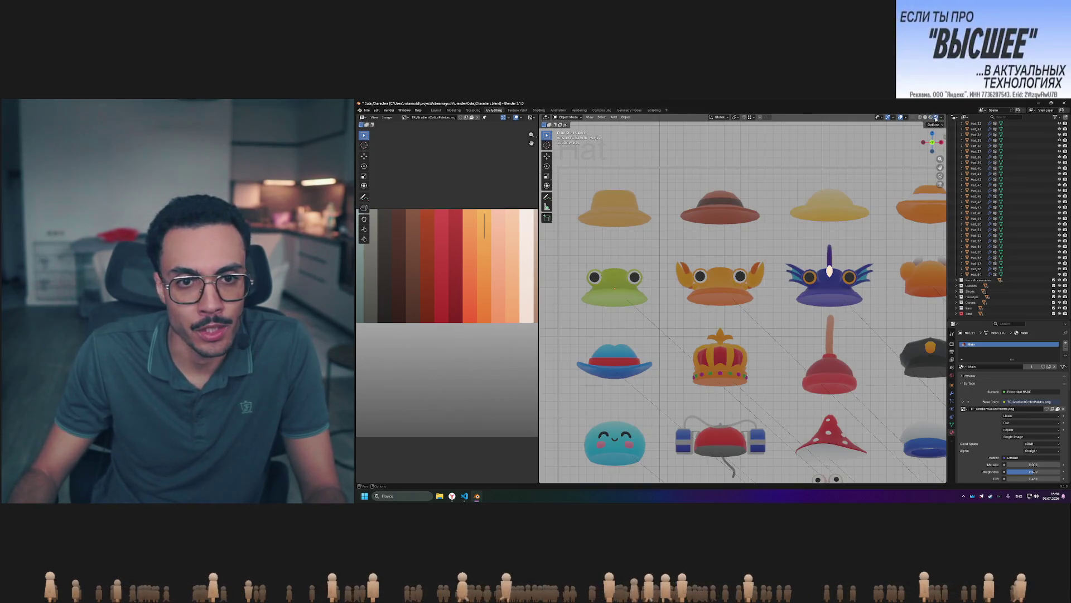
{"action": "scroll", "coordinate": [793, 205], "scroll_direction": "down", "scroll_amount": 4}
{"action": "scroll", "coordinate": [793, 205], "scroll_direction": "up", "scroll_amount": 5}
{"action": "middle_click_drag", "start_coordinate": [745, 180], "coordinate": [788, 197], "text": "shift"}
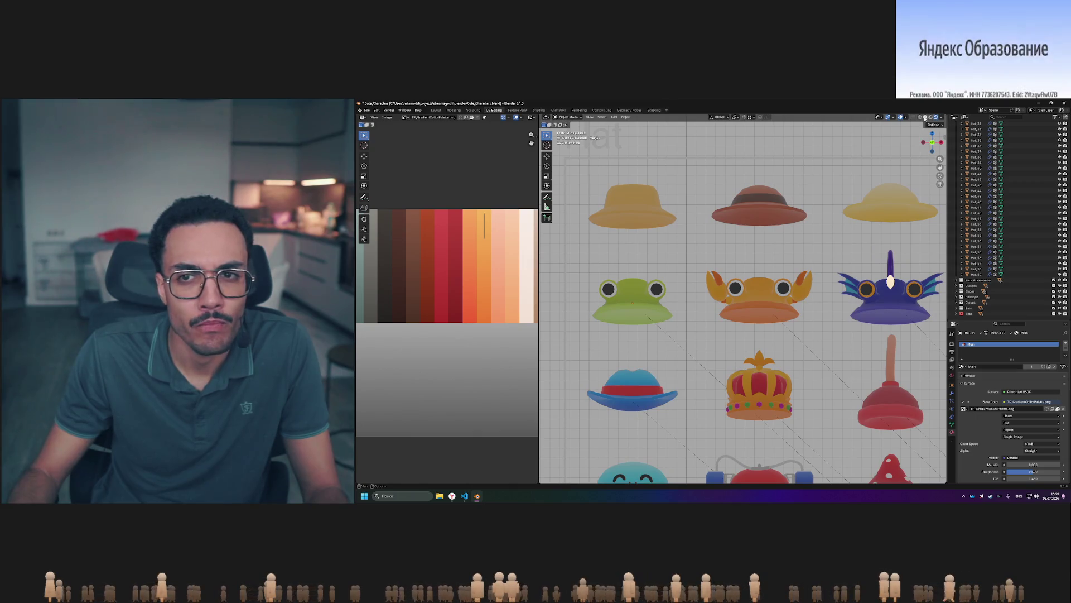
{"action": "left_click", "coordinate": [925, 117]}
{"action": "left_click", "coordinate": [925, 117]}
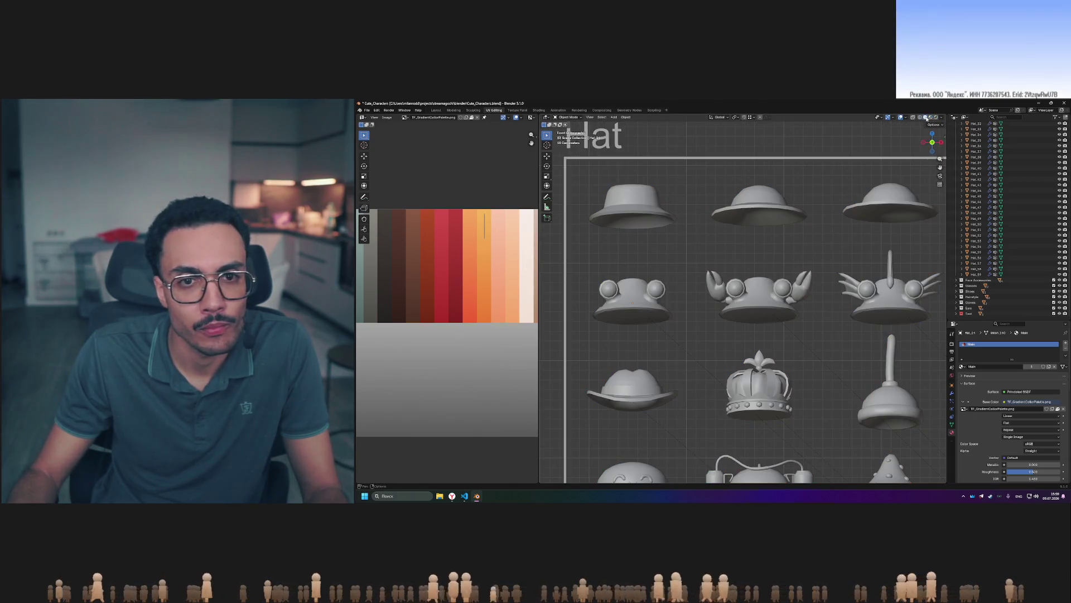
{"action": "left_click", "coordinate": [930, 117]}
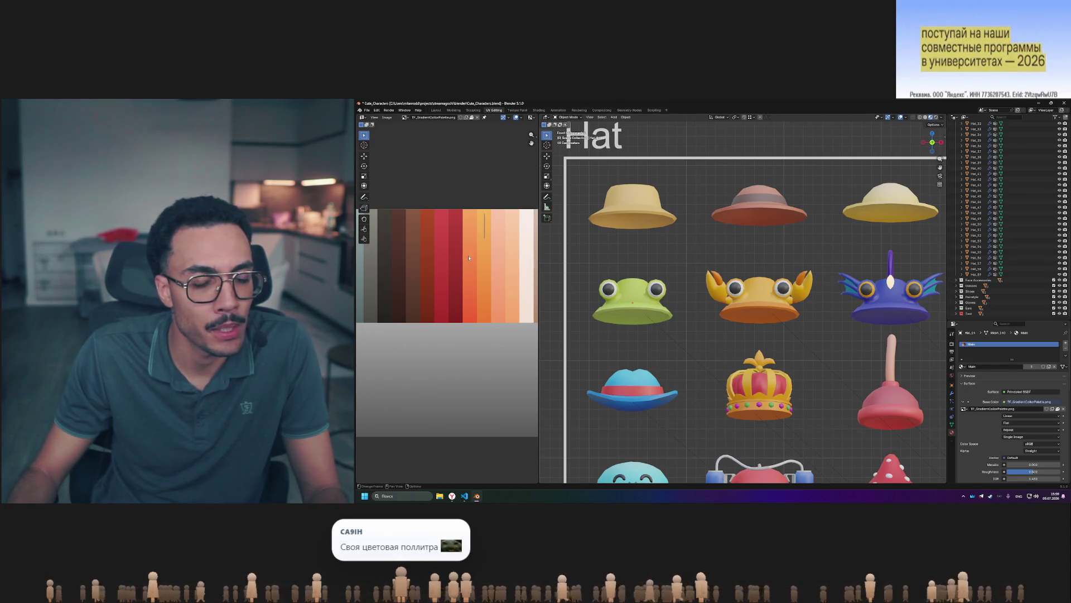
{"action": "scroll", "coordinate": [468, 258], "scroll_direction": "down", "scroll_amount": 2}
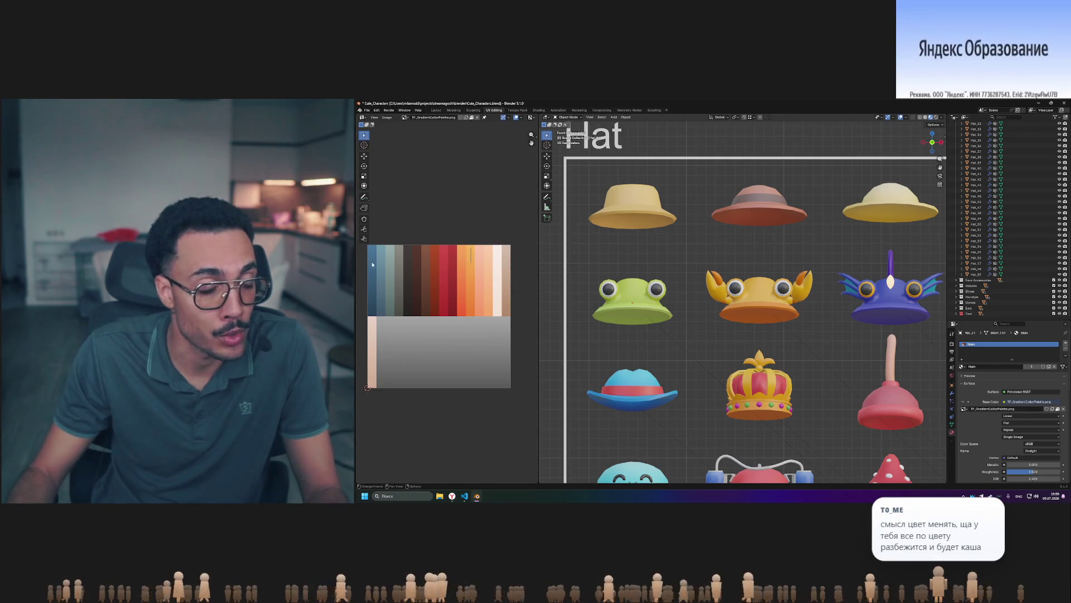
Select the whole hat mesh and move its UVs onto the orange palette stripe.
{"action": "key", "text": "Tab"}
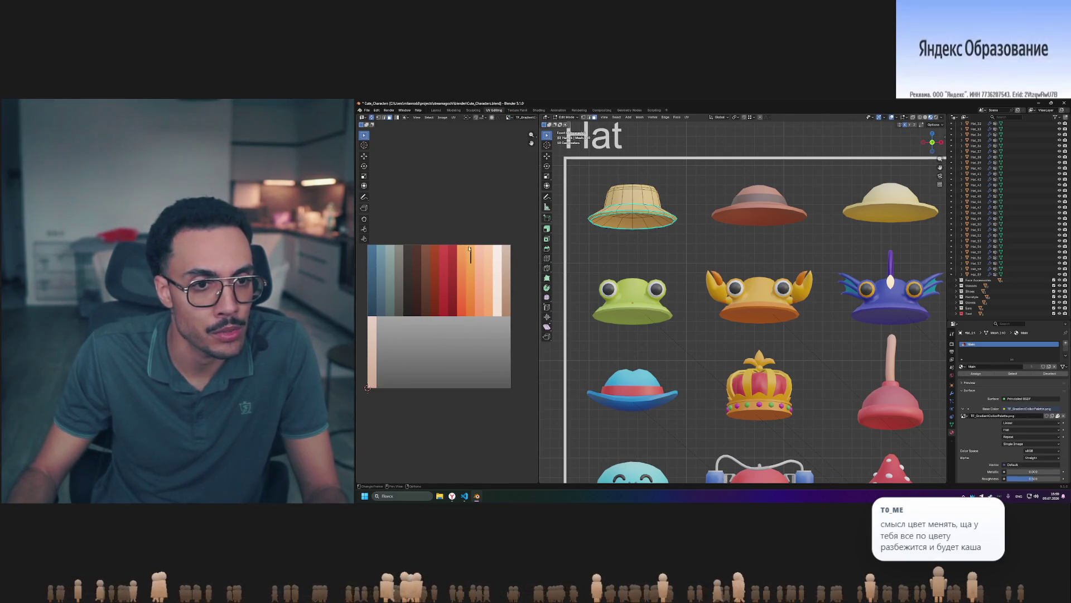
{"action": "key", "text": "a"}
{"action": "key", "text": "g"}
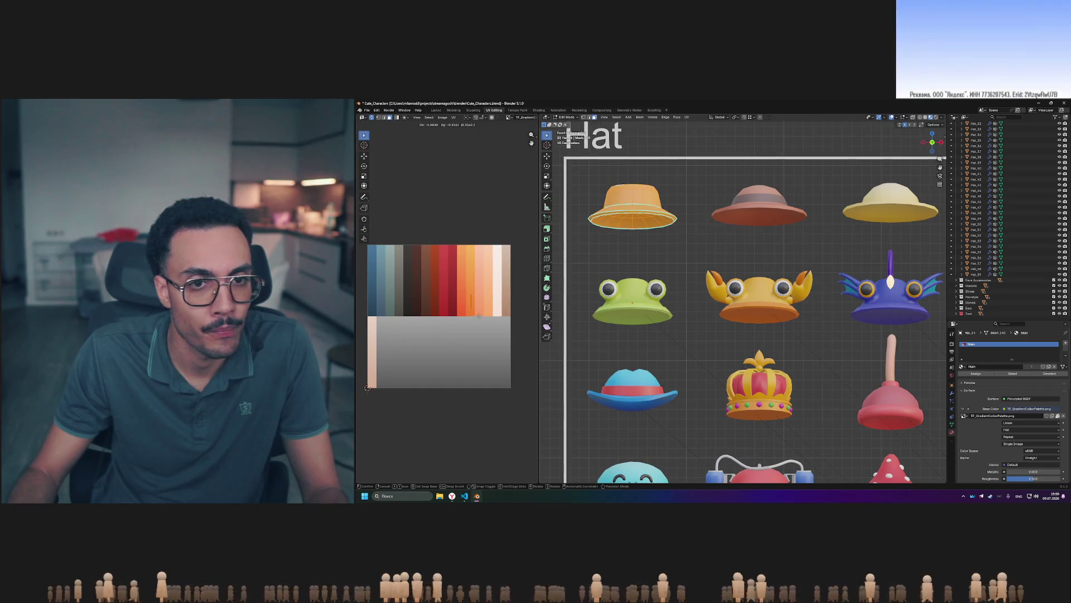
{"action": "left_click", "coordinate": [477, 318]}
{"action": "key", "text": "Tab"}
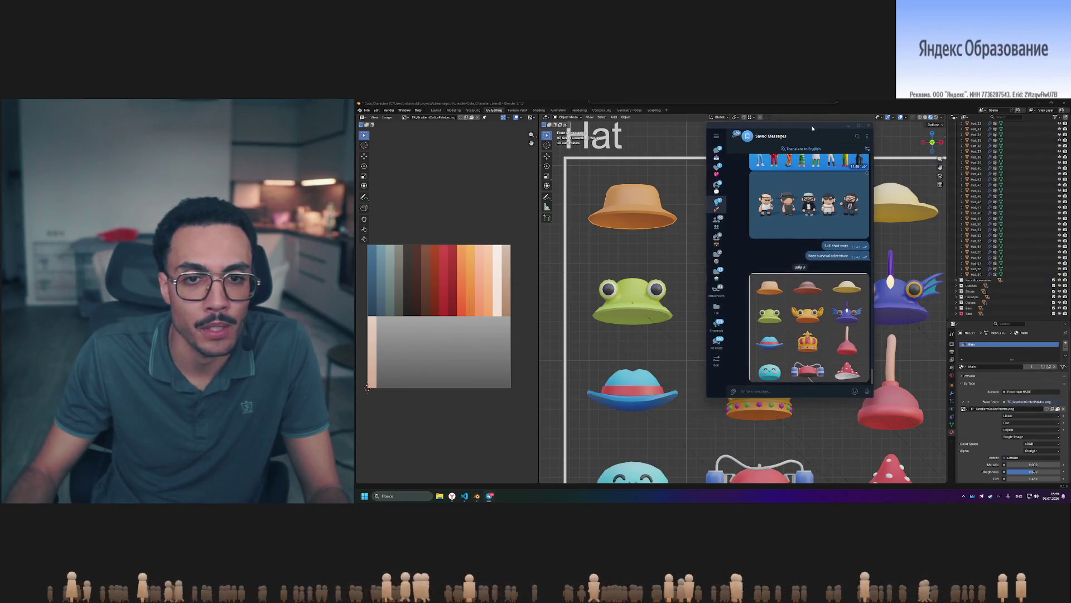
{"action": "left_click", "coordinate": [809, 328]}
{"action": "left_click", "coordinate": [896, 211]}
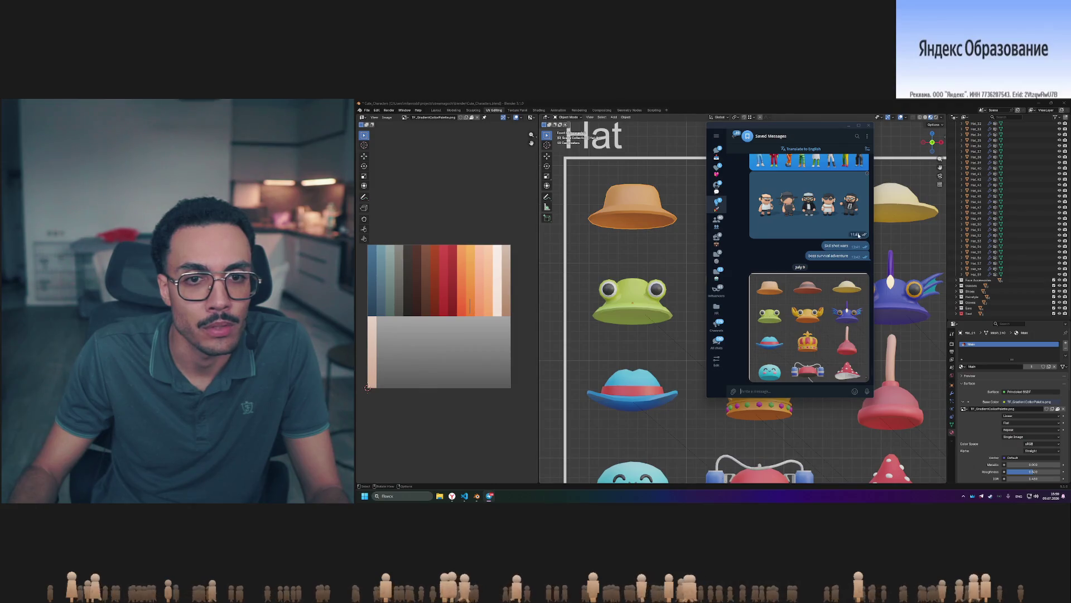
{"action": "left_click", "coordinate": [760, 303]}
{"action": "left_click", "coordinate": [838, 266]}
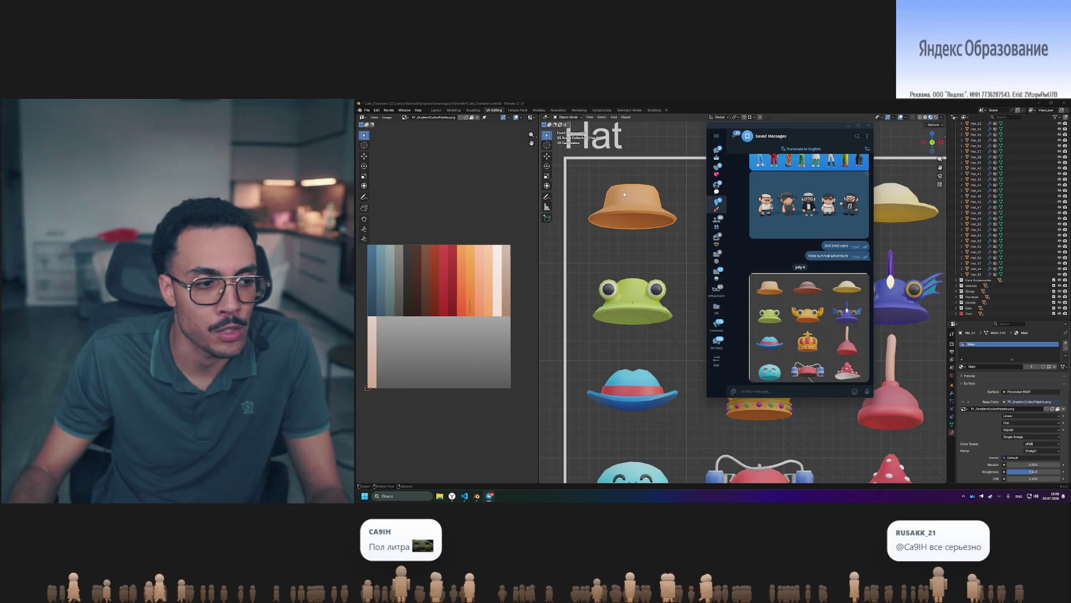
{"action": "left_click", "coordinate": [463, 293]}
{"action": "key", "text": "Tab"}
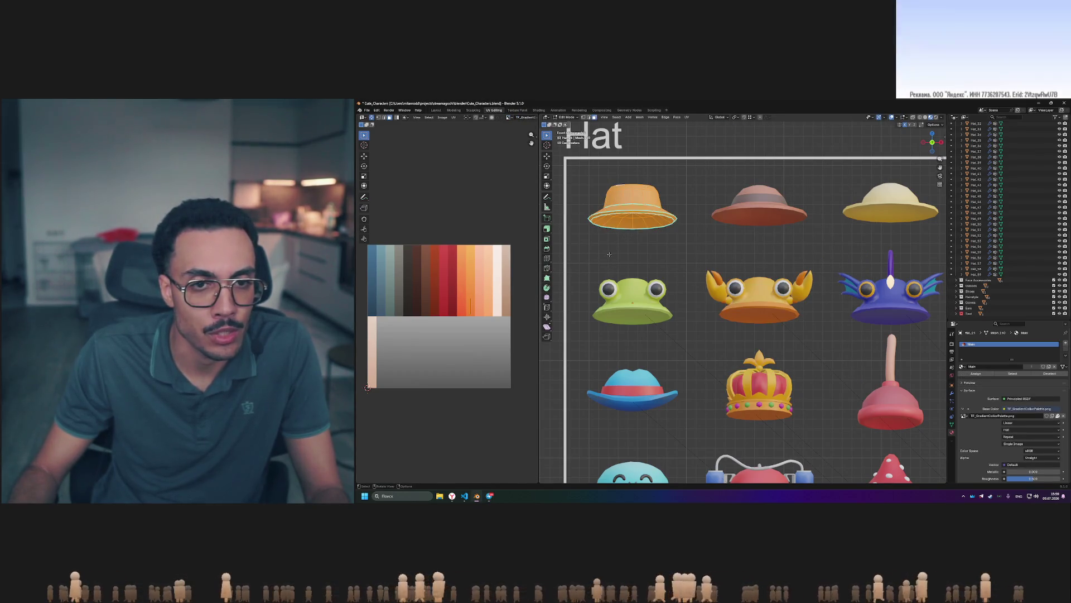
Nudge the orange hat's UV island slightly along the palette and preview the result.
{"action": "key", "text": "g"}
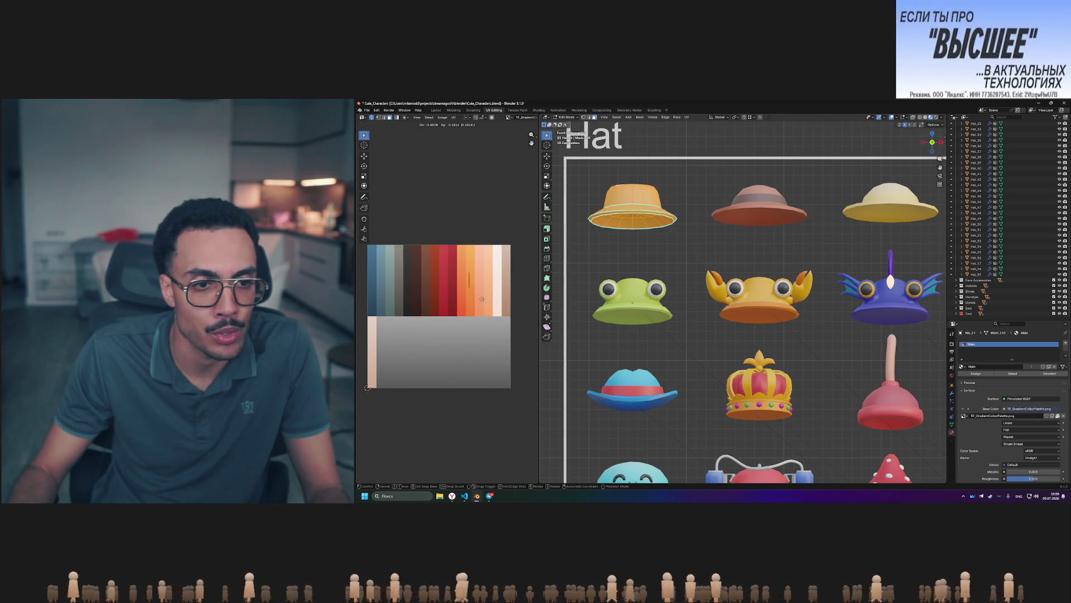
{"action": "left_click", "coordinate": [482, 299]}
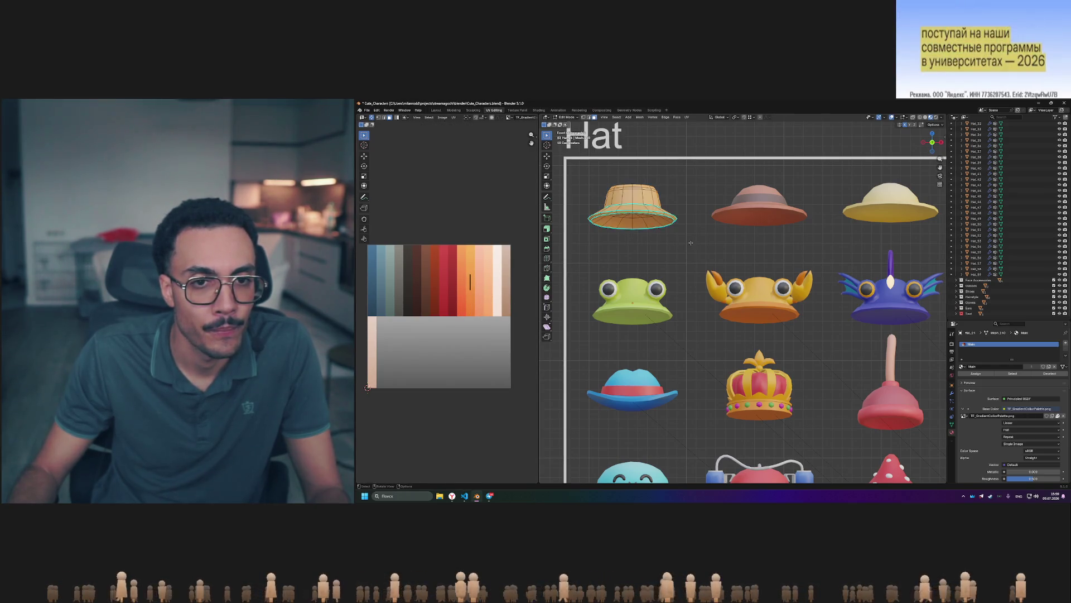
{"action": "key", "text": "Tab"}
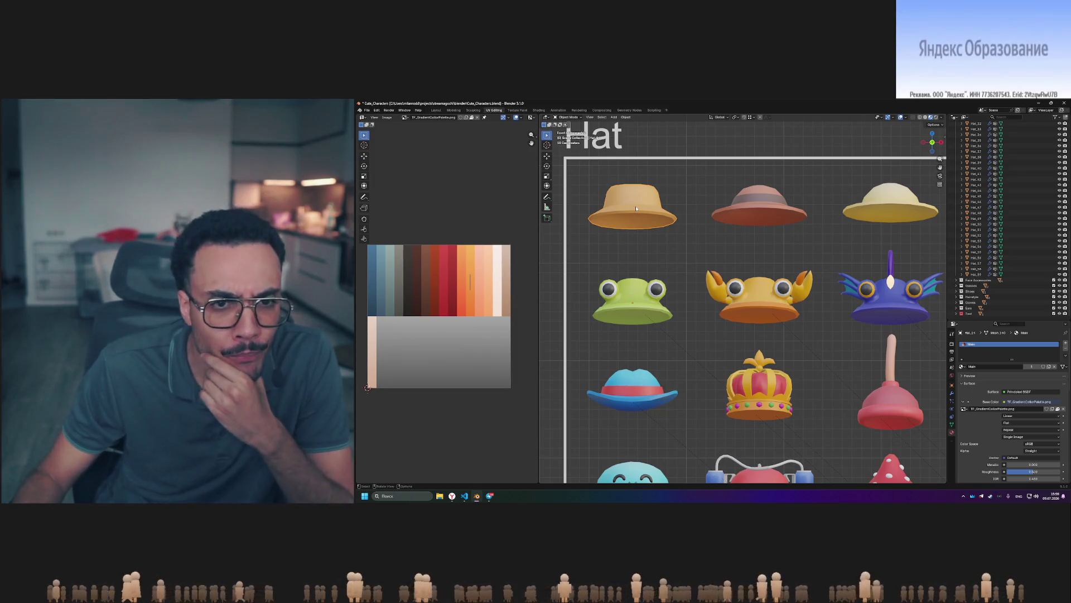
{"action": "key", "text": "Tab"}
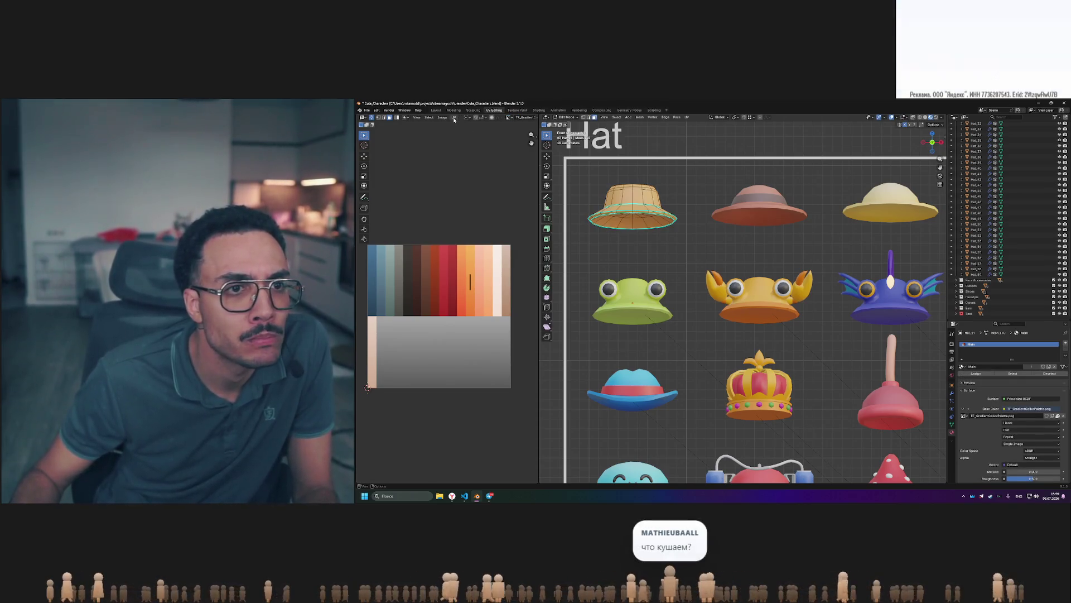
Widen the palette image area and check the UV map, image and UV menus.
{"action": "left_click_drag", "start_coordinate": [539, 161], "coordinate": [737, 168]}
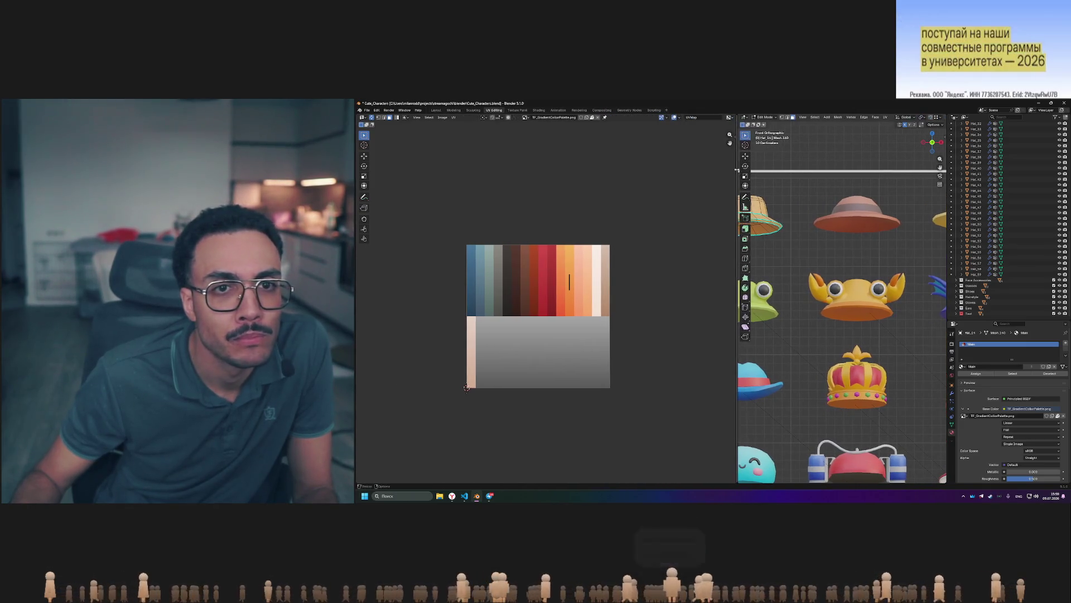
{"action": "left_click", "coordinate": [697, 117]}
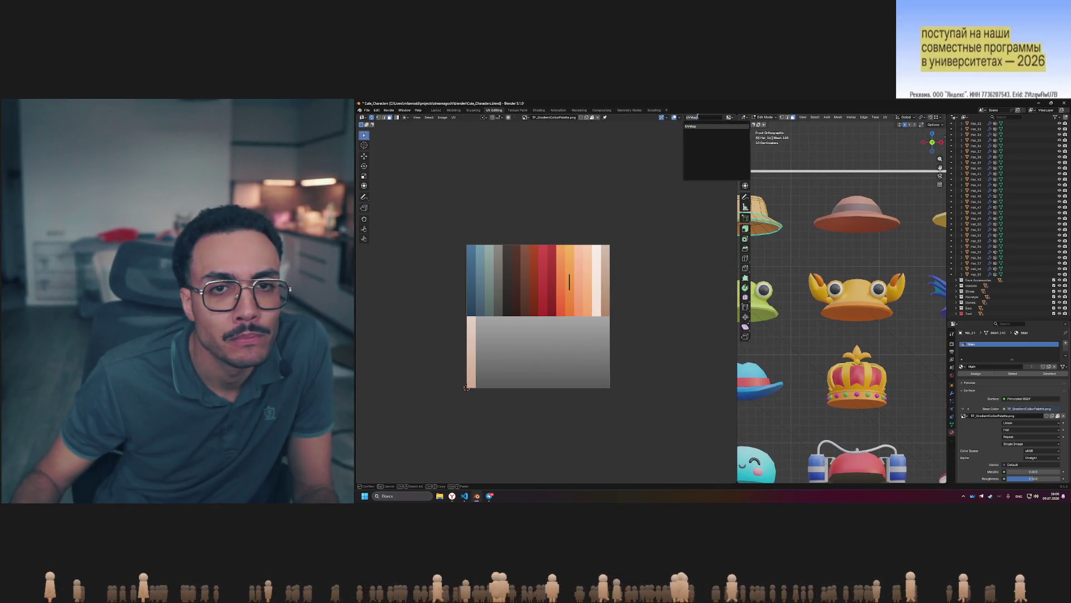
{"action": "left_click", "coordinate": [525, 117]}
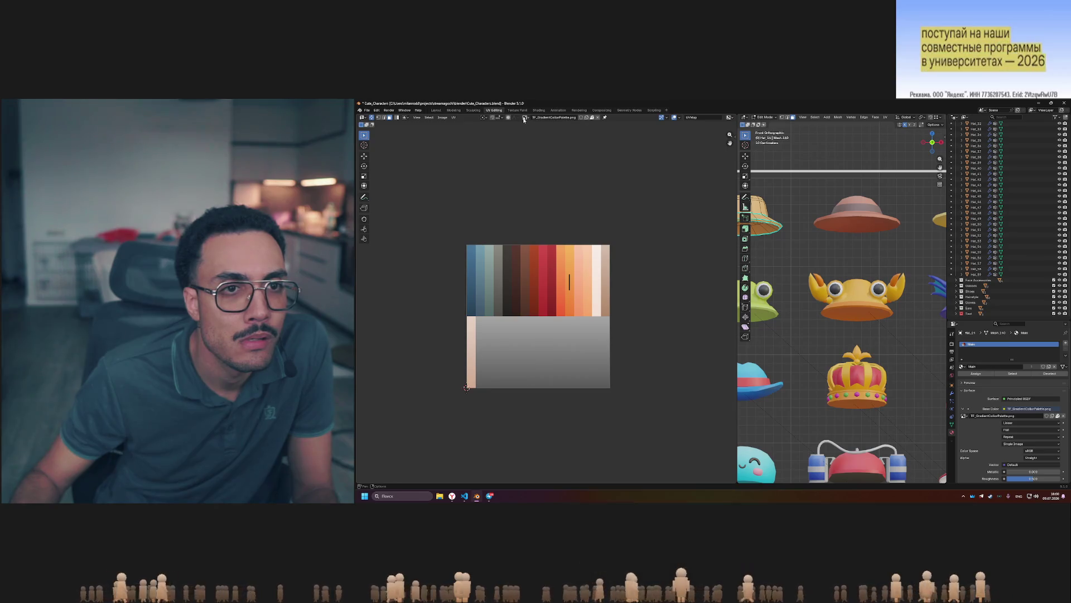
{"action": "left_click", "coordinate": [453, 117]}
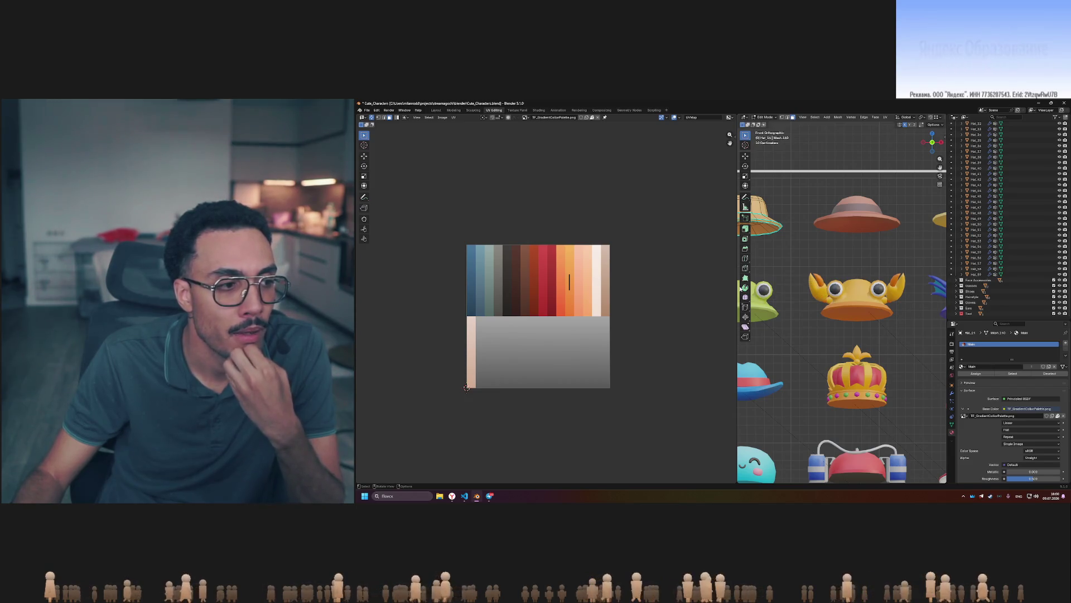
Give the 3D view more room, select the top-centre brown hat and its brim UV island.
{"action": "left_click_drag", "start_coordinate": [737, 290], "coordinate": [530, 286]}
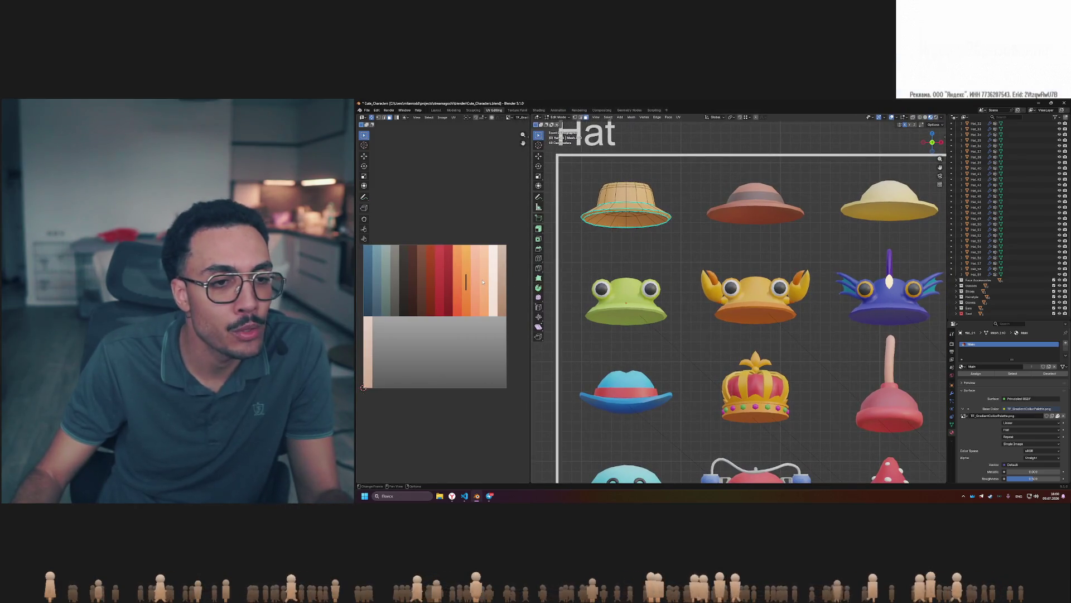
{"action": "middle_click_drag", "start_coordinate": [483, 282], "coordinate": [493, 281]}
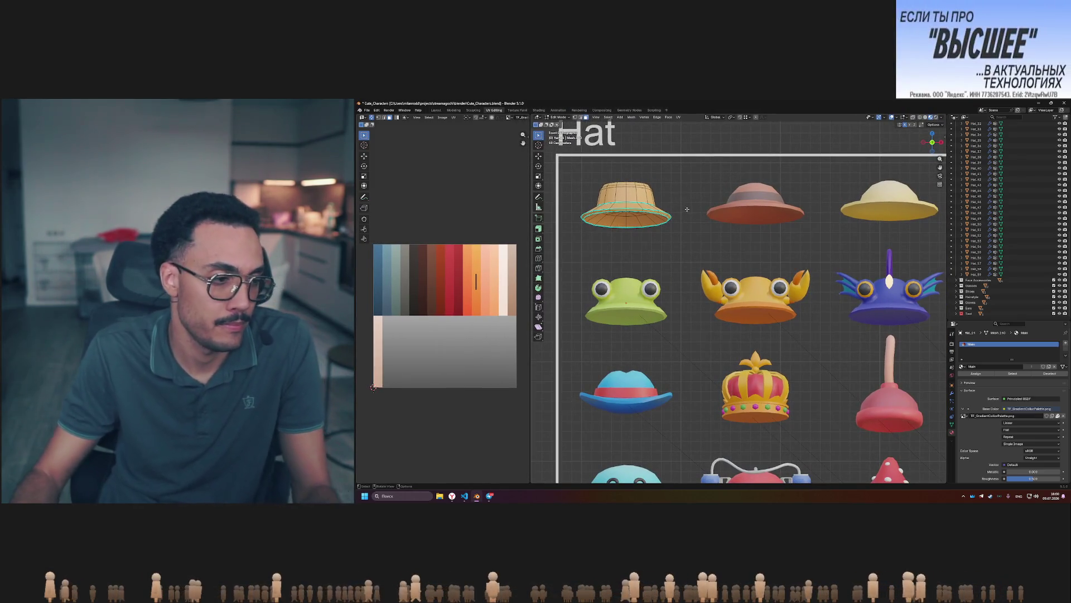
{"action": "key", "text": "Tab"}
{"action": "middle_click_drag", "start_coordinate": [714, 232], "coordinate": [682, 244], "text": "shift"}
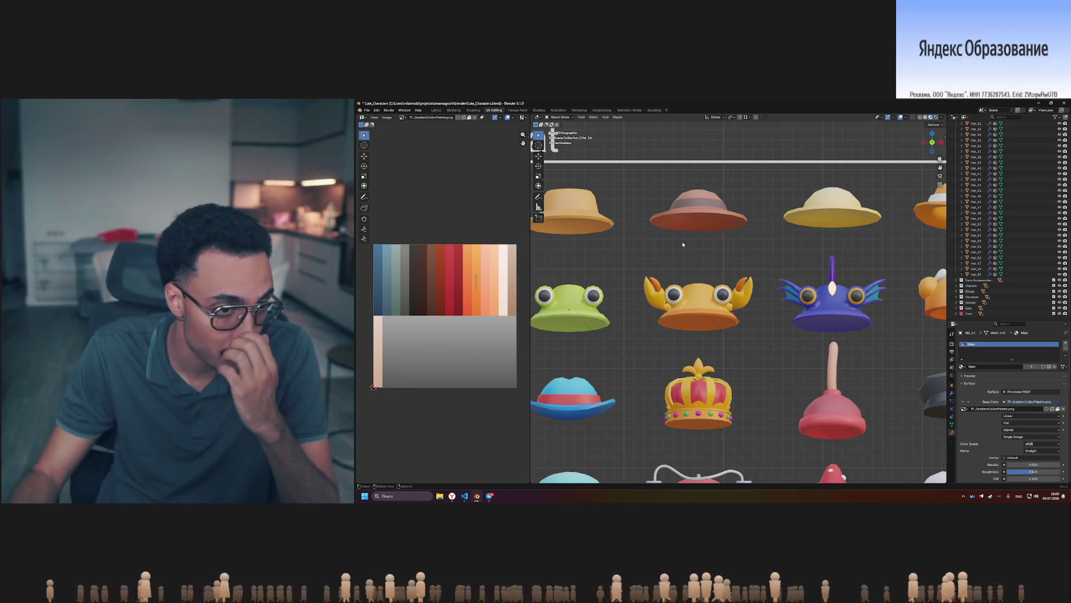
{"action": "left_click", "coordinate": [704, 211]}
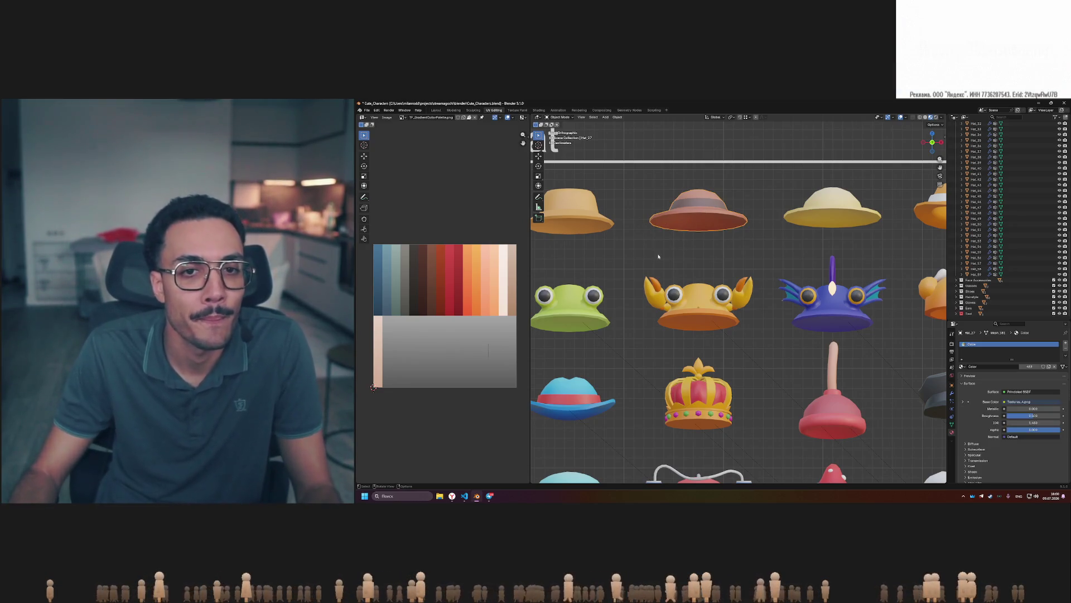
{"action": "key", "text": "Tab"}
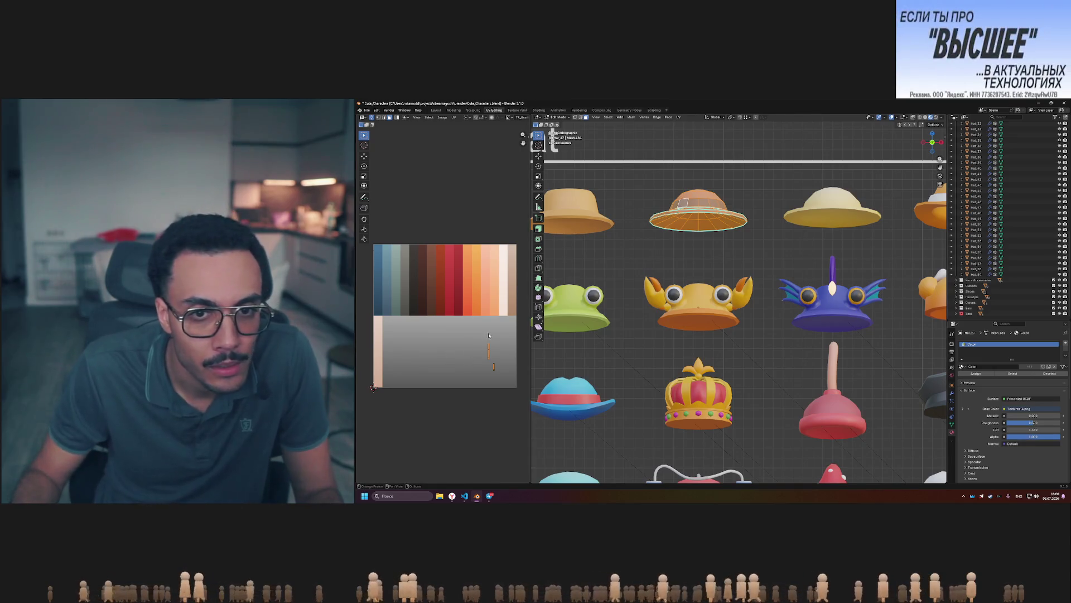
{"action": "left_click", "coordinate": [489, 334]}
{"action": "left_click_drag", "start_coordinate": [493, 364], "coordinate": [493, 364]}
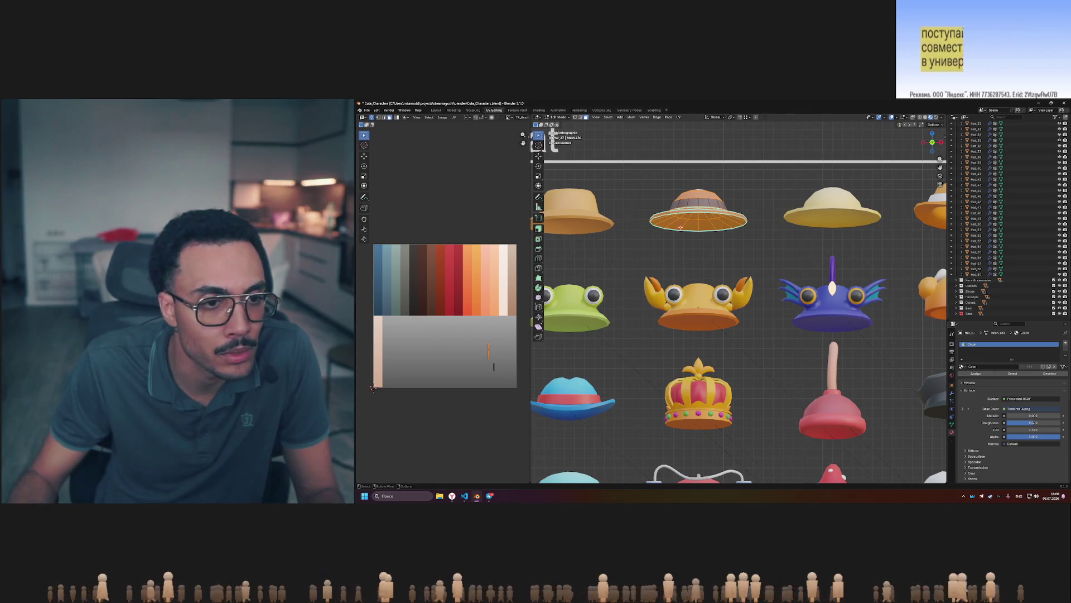
{"action": "key", "text": "Tab"}
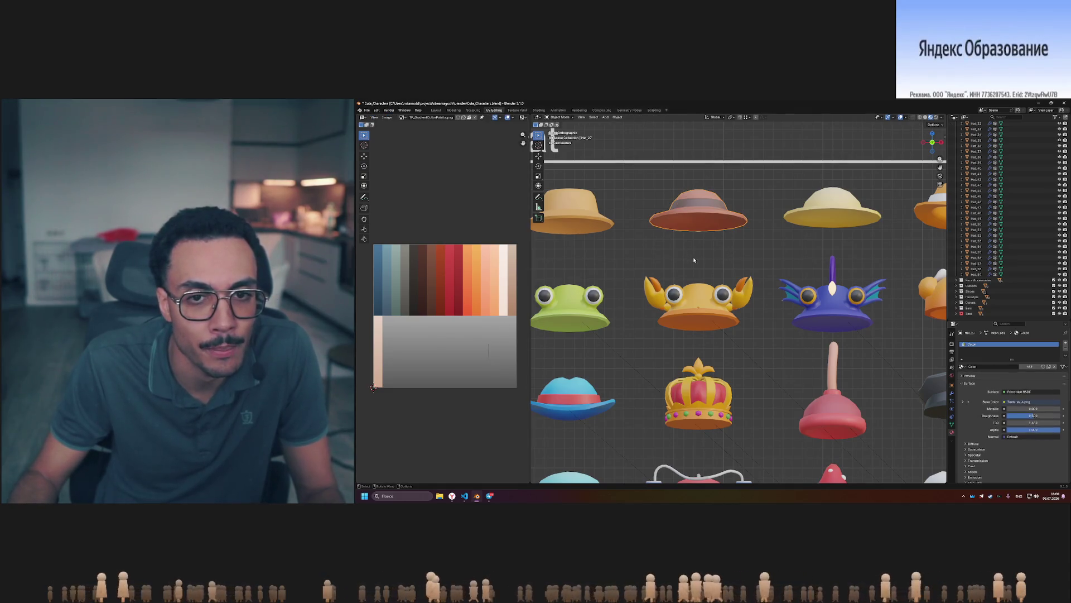
Move the top-centre hat's UV island onto the brown palette stripe and check its colours.
{"action": "left_click", "coordinate": [685, 223]}
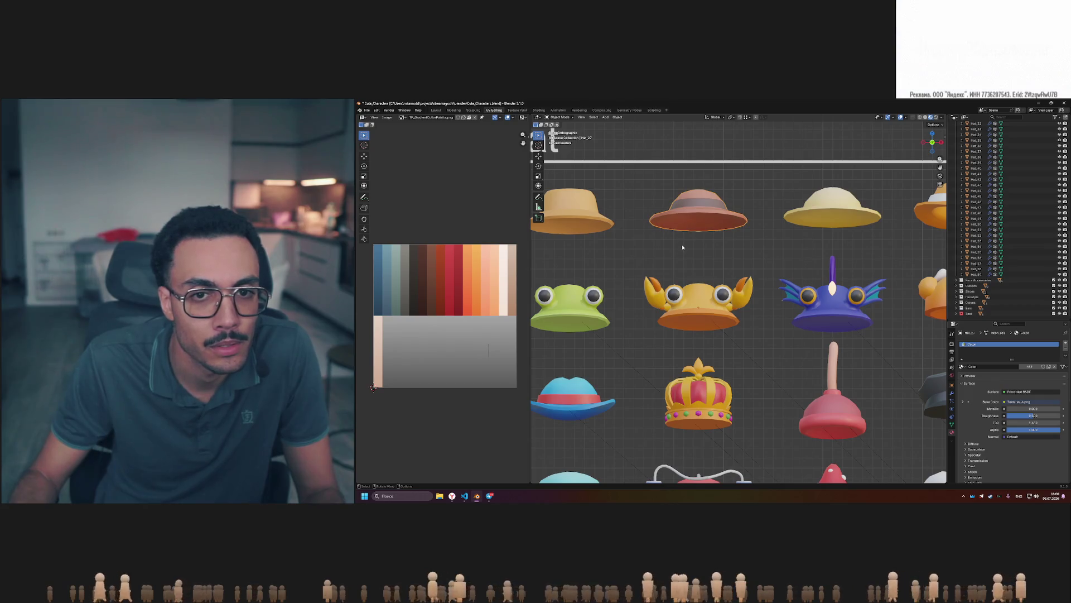
{"action": "left_click", "coordinate": [687, 229]}
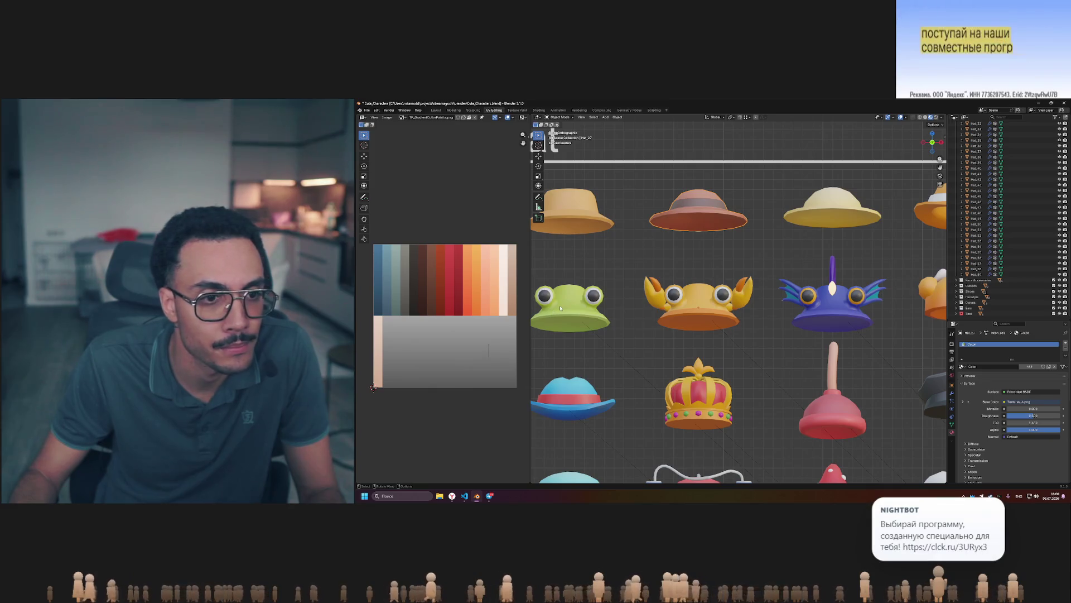
{"action": "key", "text": "Tab"}
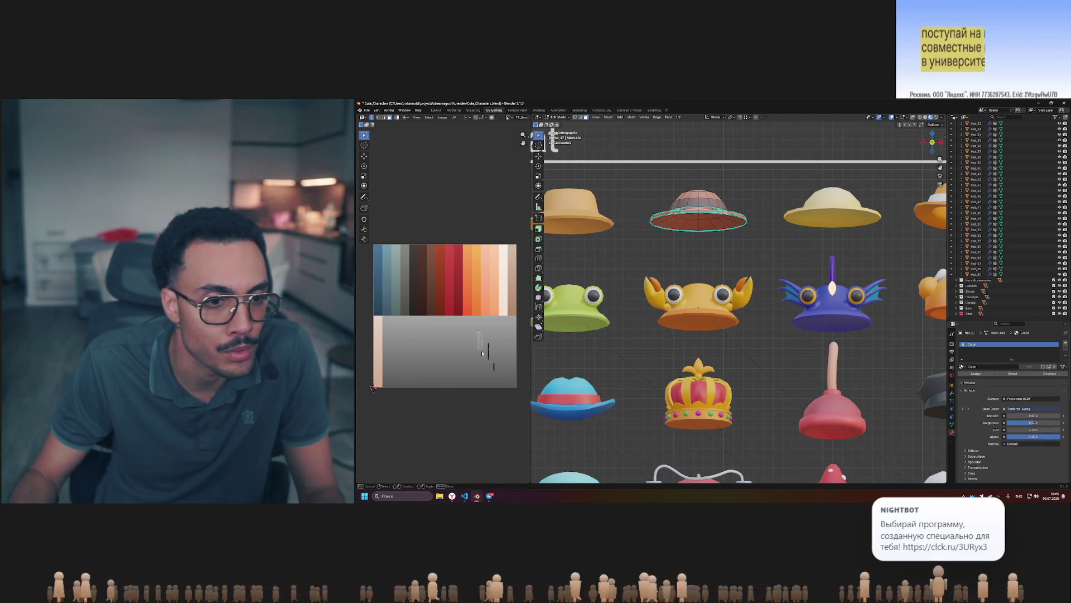
{"action": "key", "text": "g"}
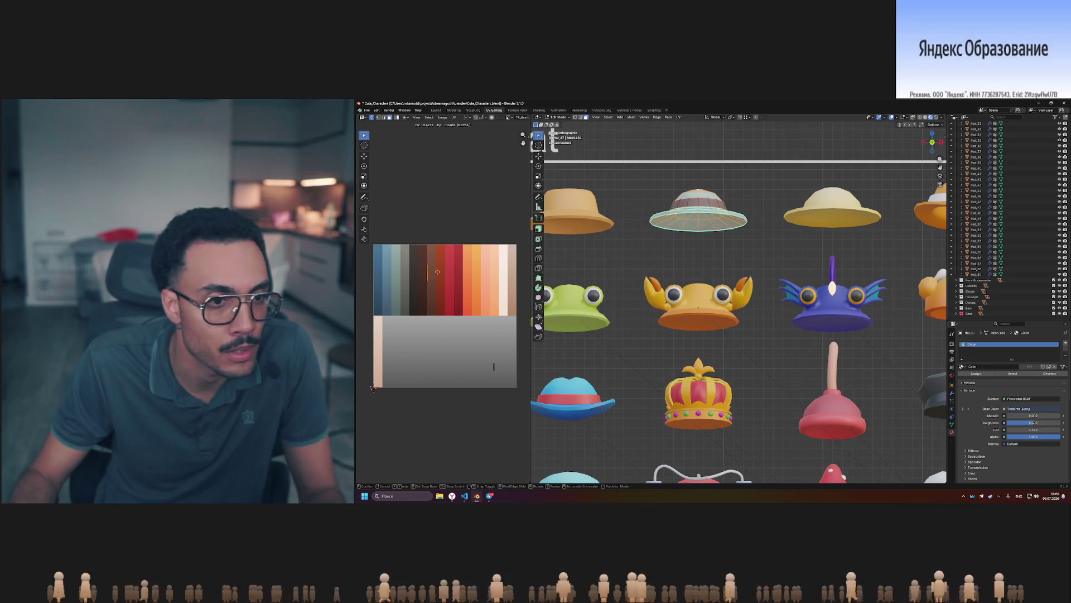
{"action": "left_click", "coordinate": [495, 367]}
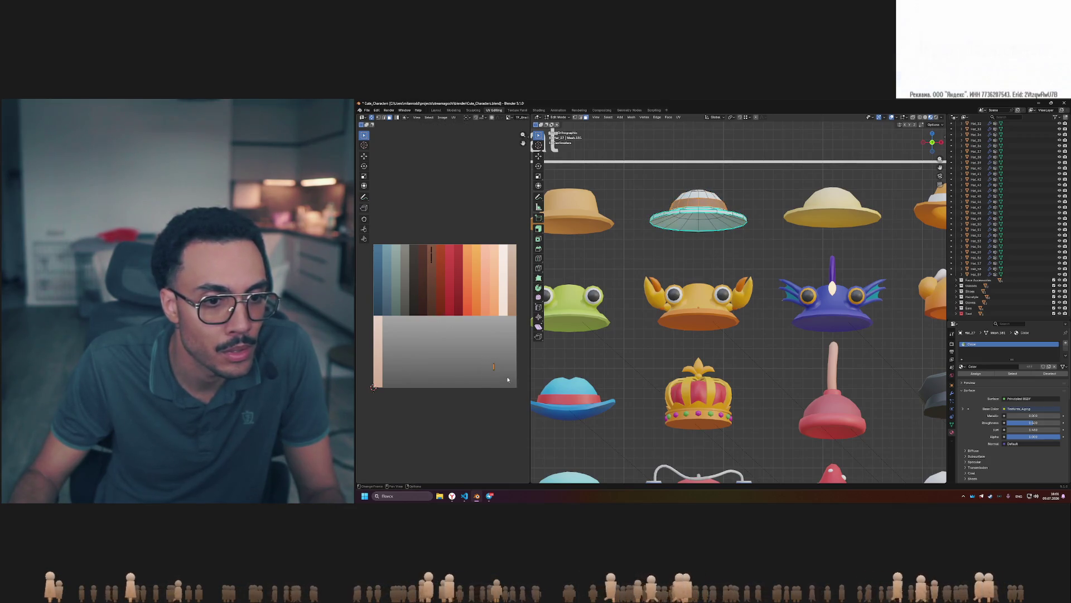
{"action": "left_click", "coordinate": [444, 316]}
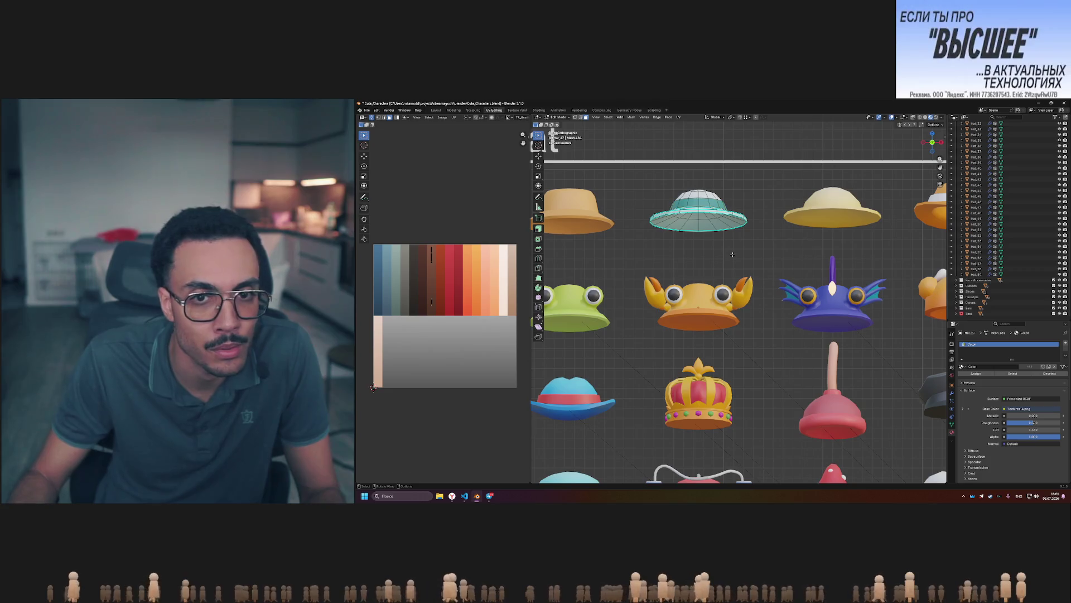
{"action": "key", "text": "Tab"}
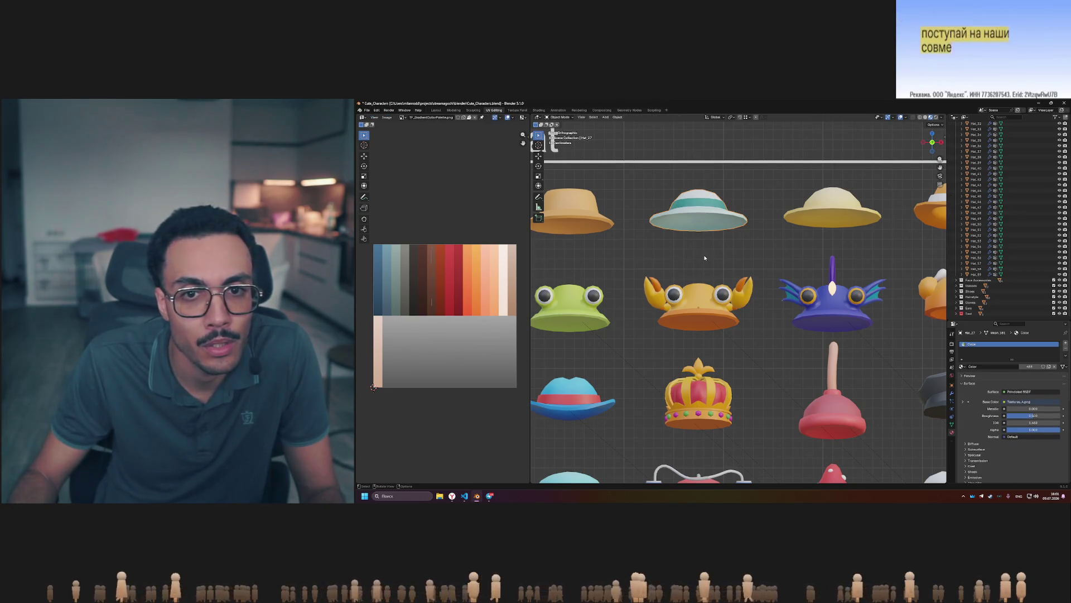
{"action": "key", "text": "Tab"}
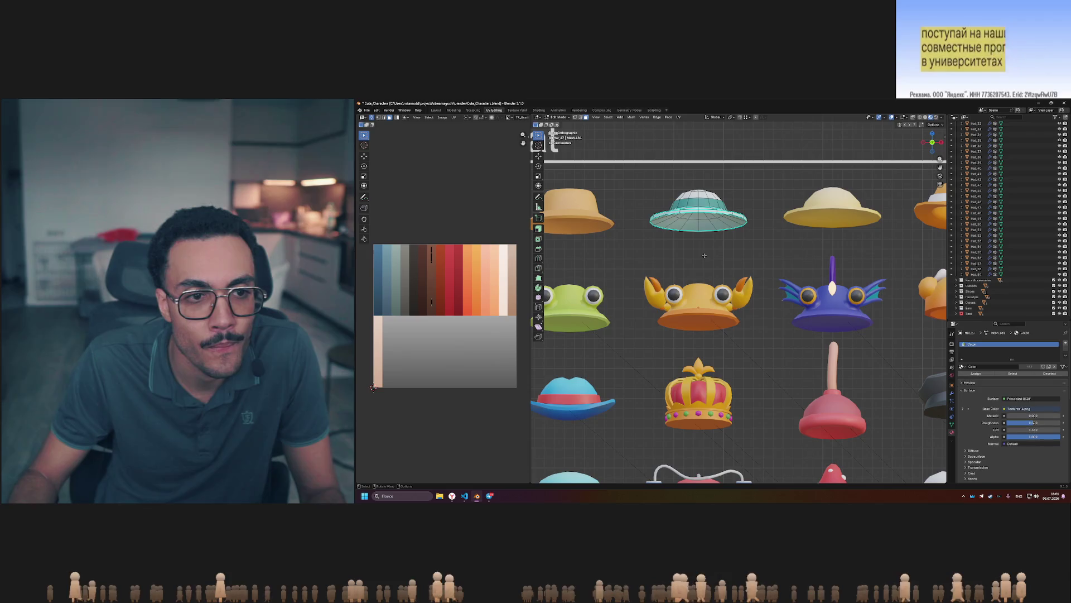
{"action": "key", "text": "Tab"}
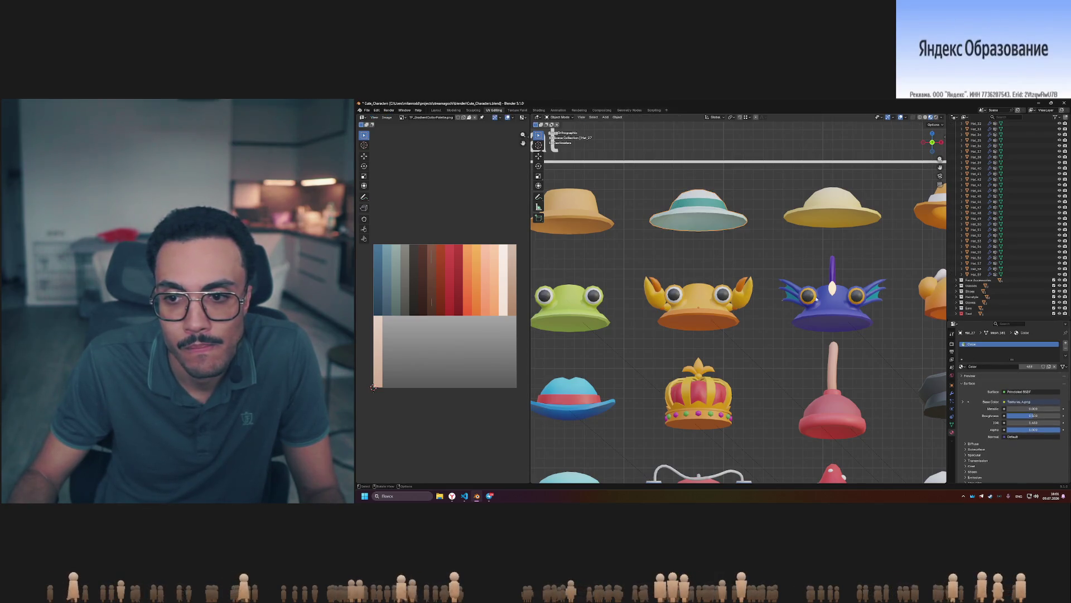
{"action": "left_click", "coordinate": [962, 366]}
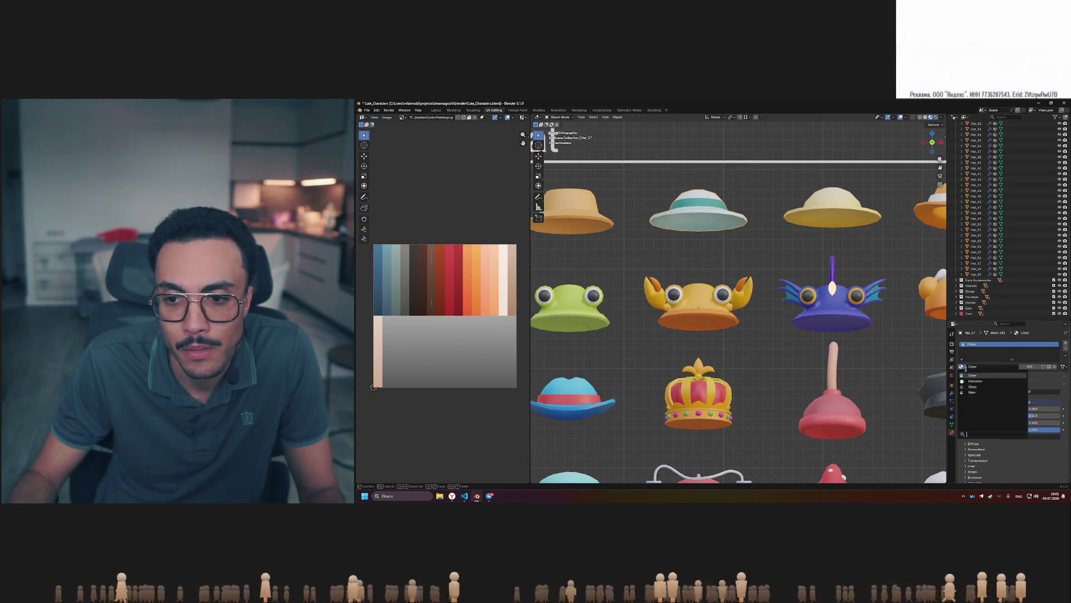
Give the banded hat the Main material and move all its UVs rightward on the palette.
{"action": "left_click", "coordinate": [977, 391]}
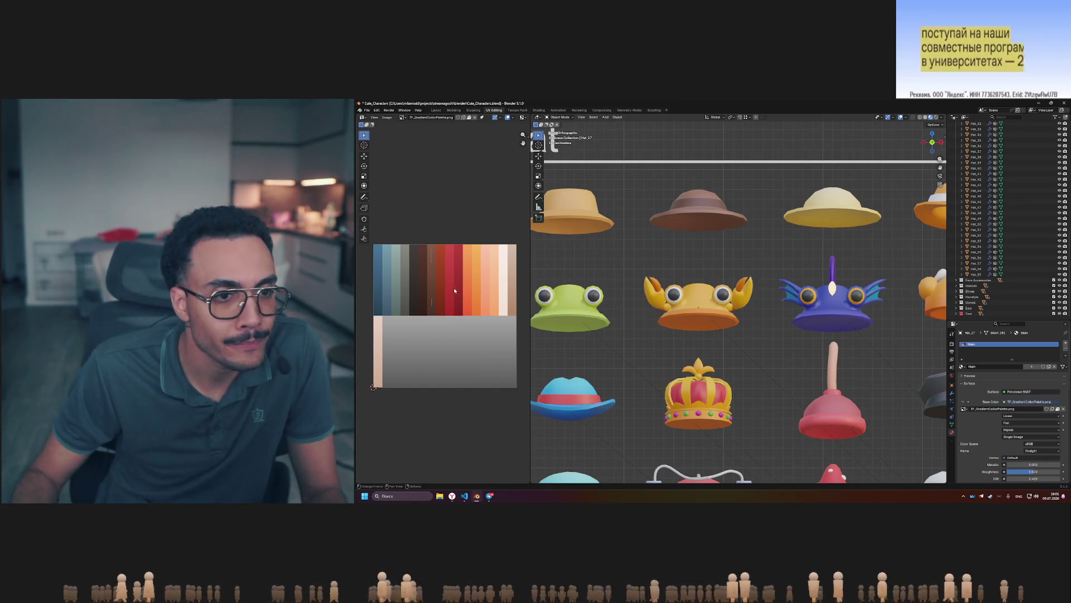
{"action": "key", "text": "Tab"}
{"action": "key", "text": "a"}
{"action": "key", "text": "g"}
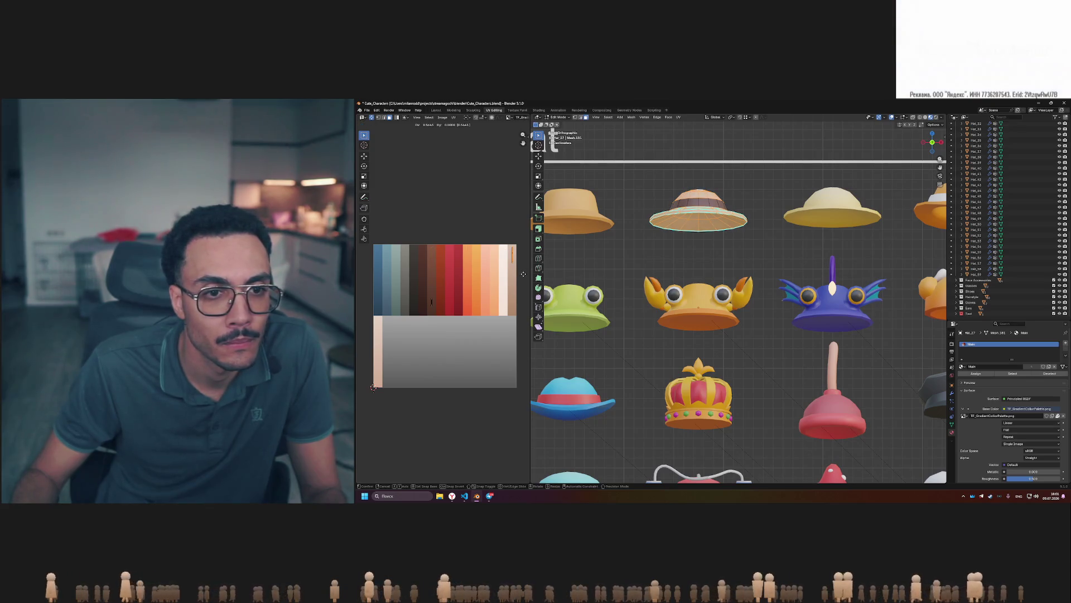
{"action": "left_click", "coordinate": [751, 247]}
{"action": "key", "text": "Tab"}
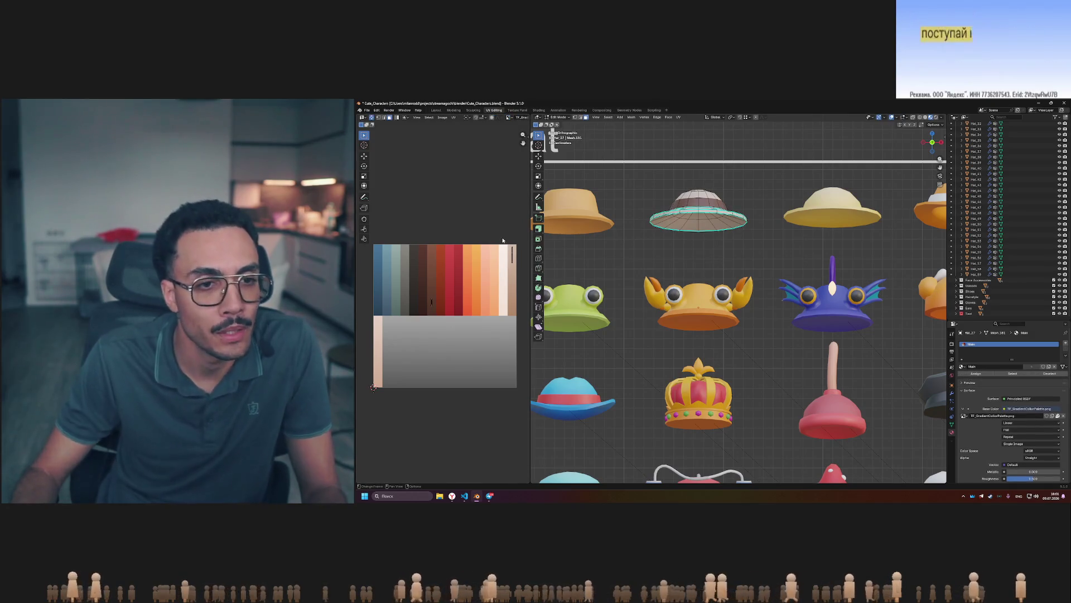
Readjust the hat's UVs for a light brown crown with a darker brown band.
{"action": "key", "text": "Tab"}
{"action": "key", "text": "g"}
{"action": "key", "text": "Return"}
{"action": "key", "text": "Tab"}
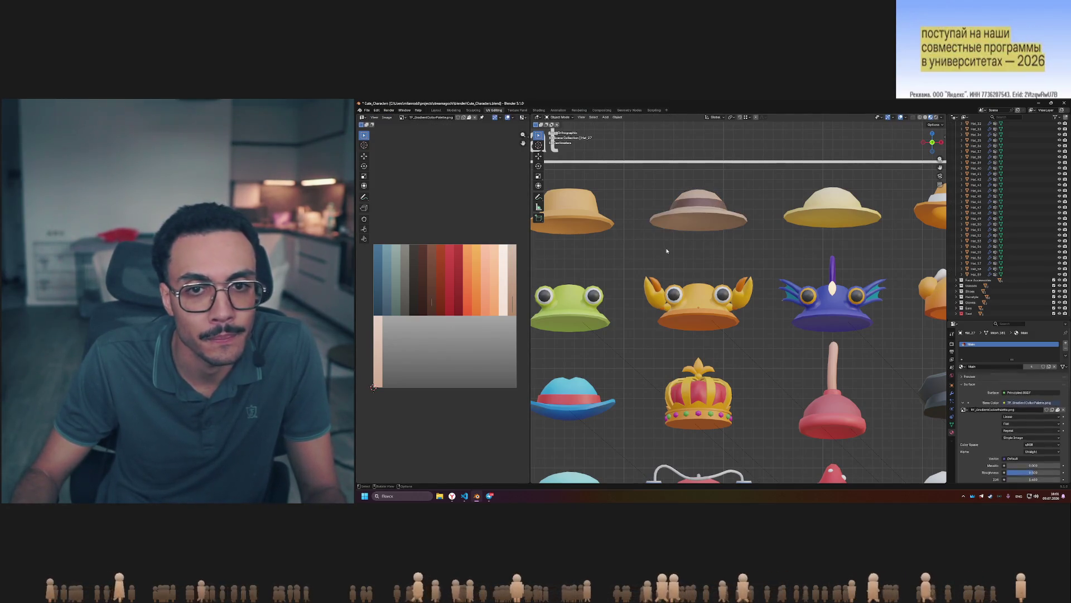
{"action": "left_click", "coordinate": [490, 496]}
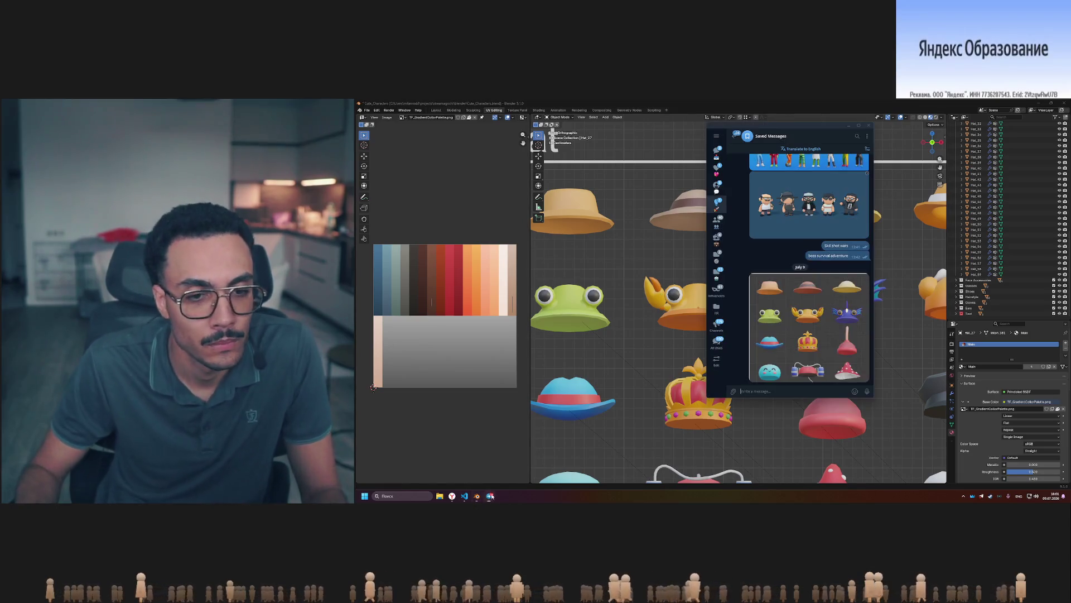
View the hats reference image full size, move the chat window right, then return to Blender.
{"action": "left_click", "coordinate": [781, 278]}
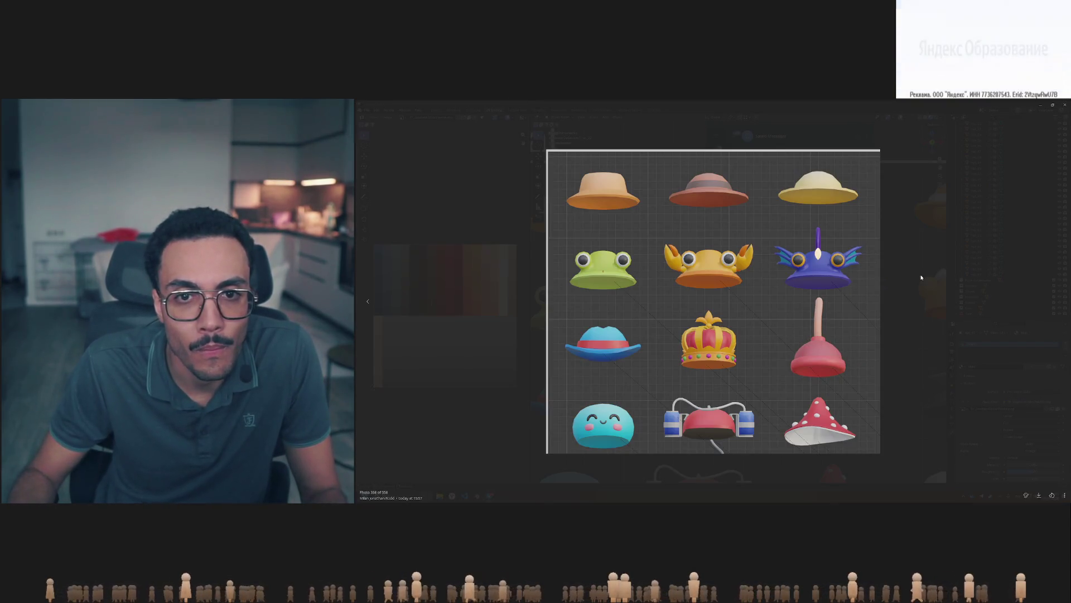
{"action": "left_click", "coordinate": [770, 136]}
{"action": "mouse_move", "coordinate": [770, 136]}
{"action": "left_mouse_down"}
{"action": "mouse_move", "coordinate": [862, 136]}
{"action": "mouse_move", "coordinate": [828, 130]}
{"action": "left_mouse_up"}
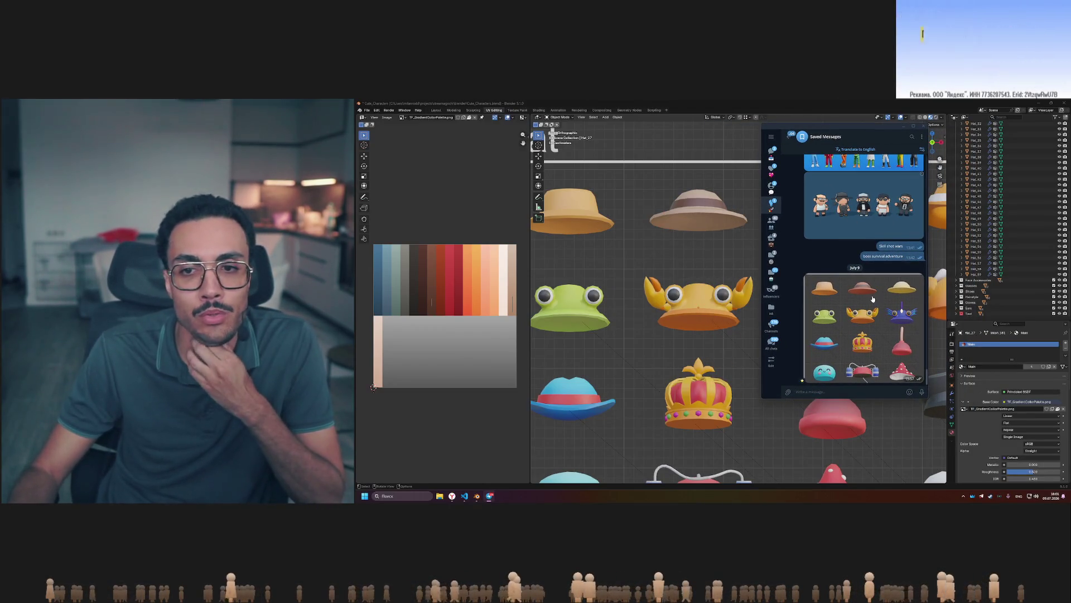
{"action": "scroll", "coordinate": [682, 233], "scroll_direction": "down", "scroll_amount": 4}
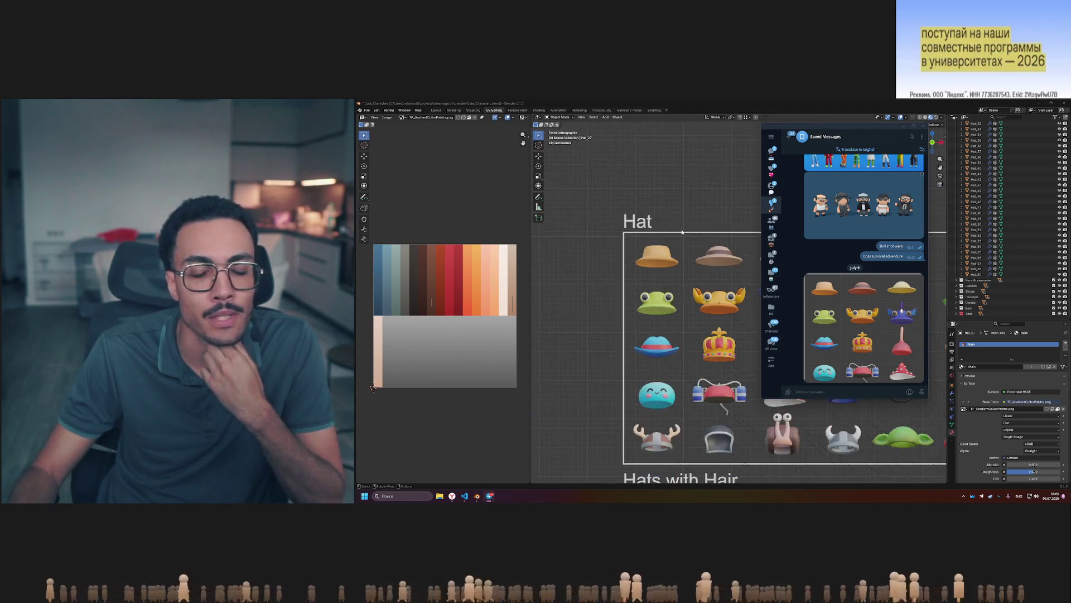
{"action": "scroll", "coordinate": [682, 232], "scroll_direction": "up", "scroll_amount": 3}
{"action": "scroll", "coordinate": [682, 232], "scroll_direction": "up", "scroll_amount": 2}
{"action": "scroll", "coordinate": [681, 232], "scroll_direction": "down", "scroll_amount": 1}
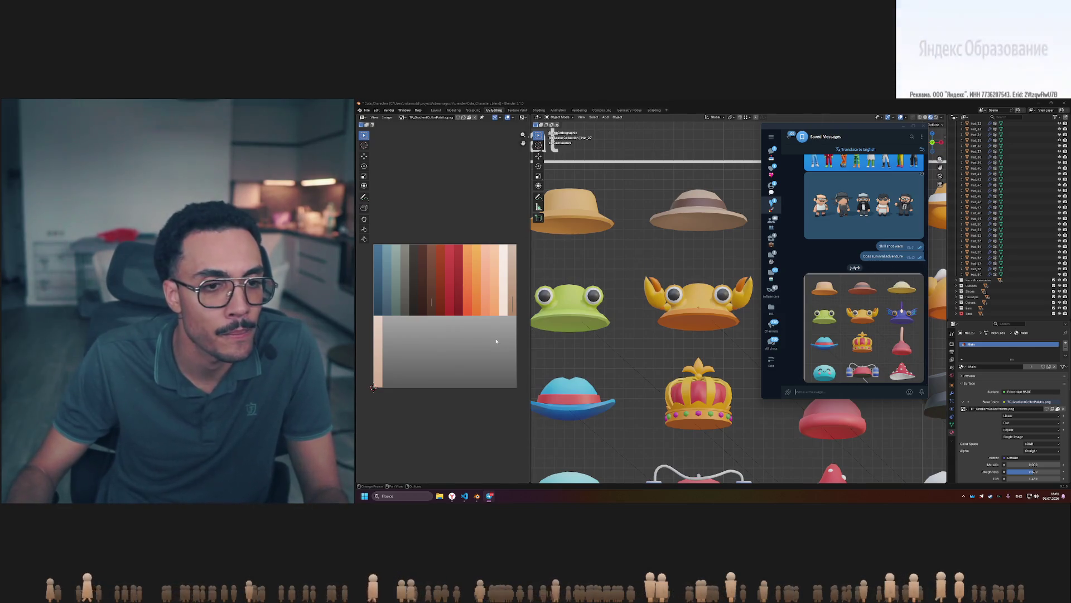
{"action": "left_click", "coordinate": [454, 306]}
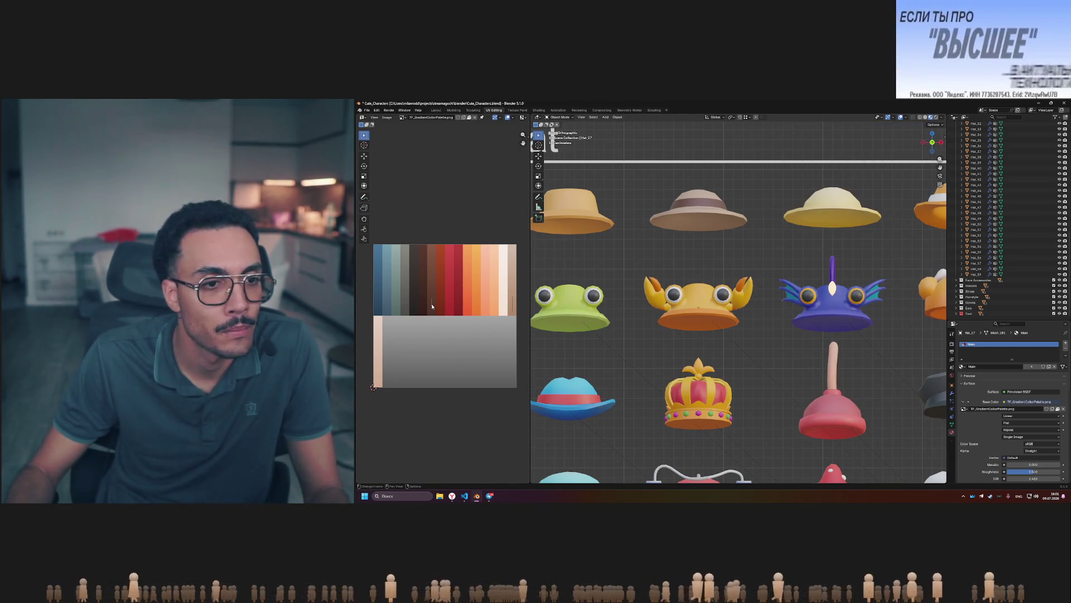
Toggle edit mode on the hat, then view the hats reference image in the chat.
{"action": "key", "text": "Tab"}
{"action": "key", "text": "b"}
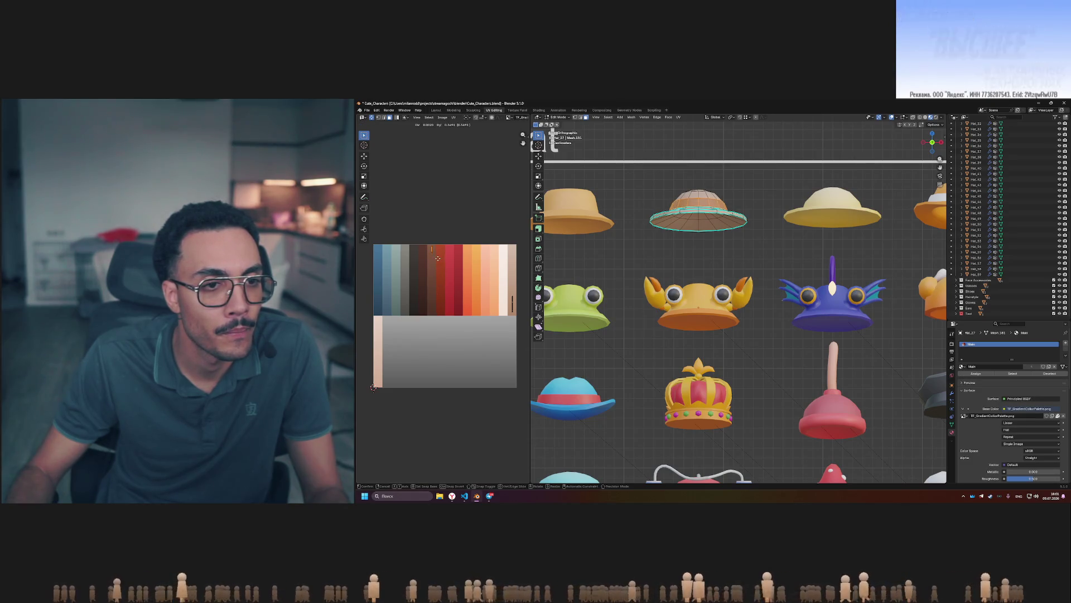
{"action": "key", "text": "Tab"}
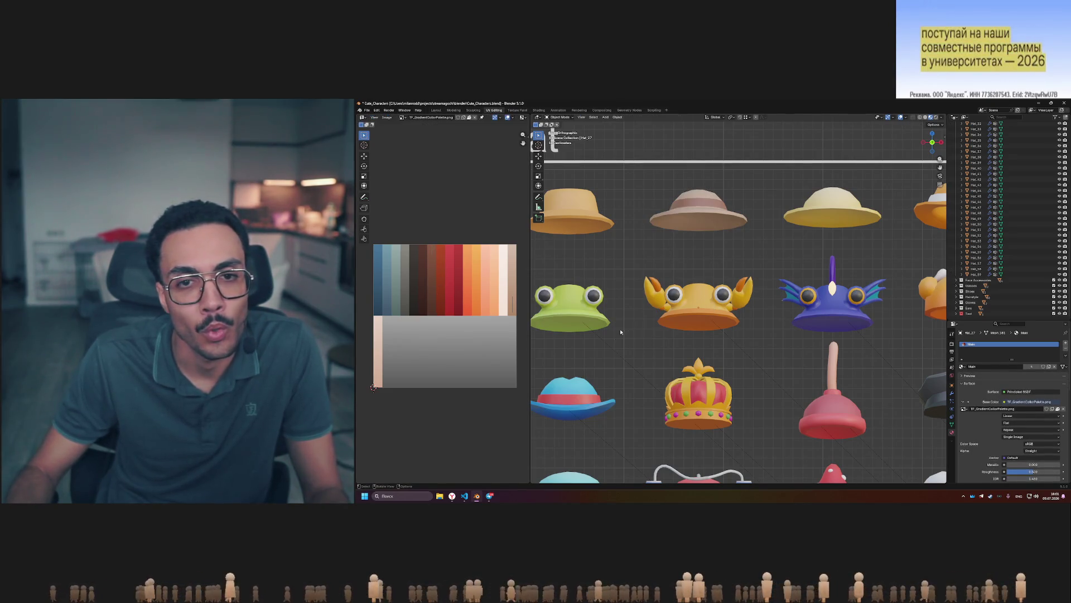
{"action": "left_click", "coordinate": [489, 495]}
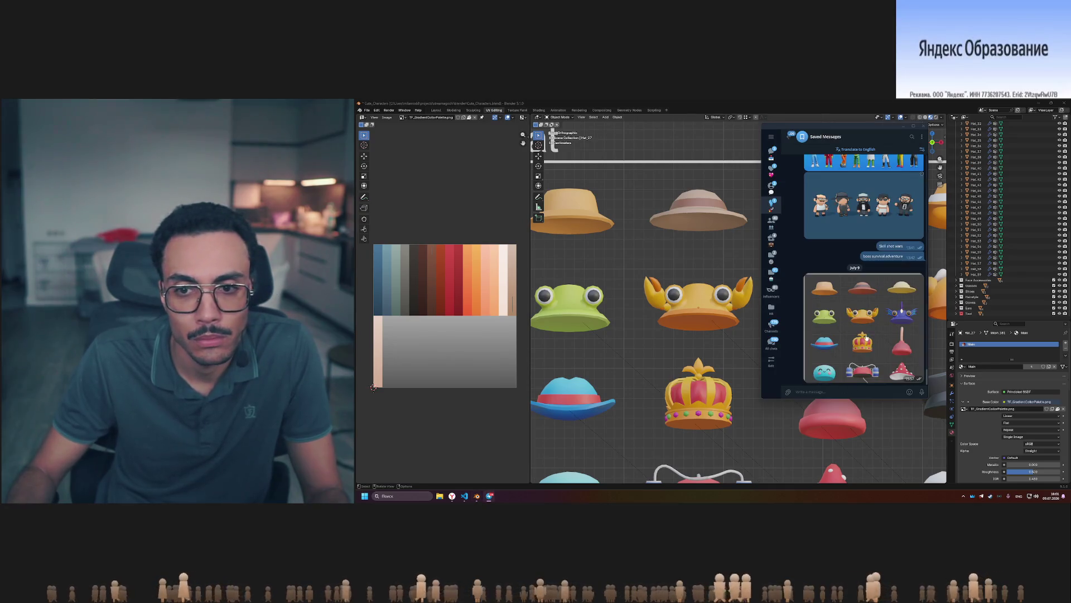
{"action": "left_click", "coordinate": [866, 337]}
{"action": "left_click", "coordinate": [907, 271]}
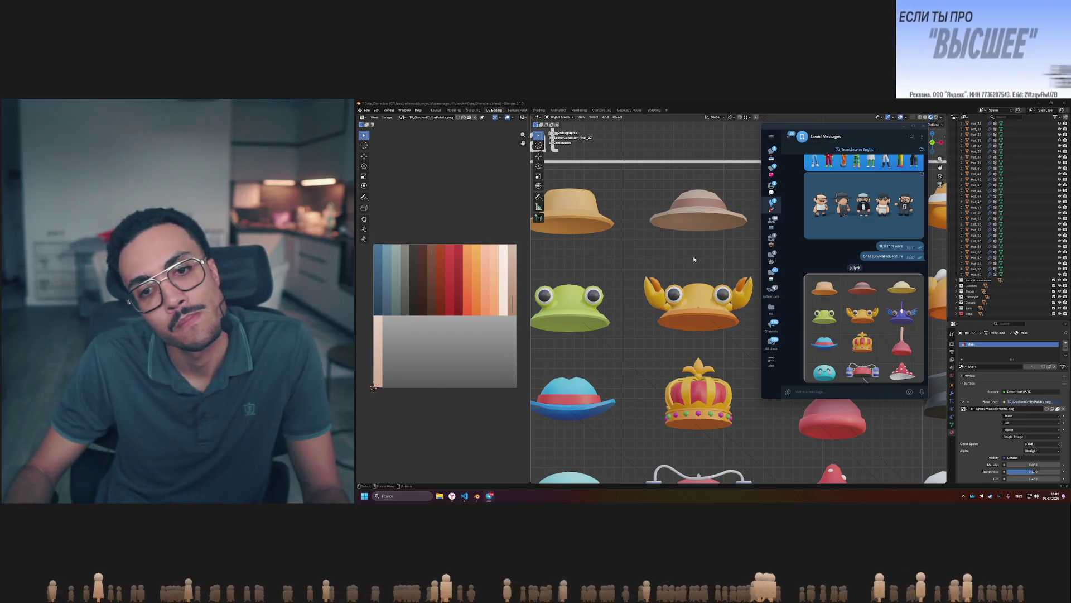
Bring the whole Hat grid into view and recheck the enlarged reference image.
{"action": "scroll", "coordinate": [694, 259], "scroll_direction": "down", "scroll_amount": 3}
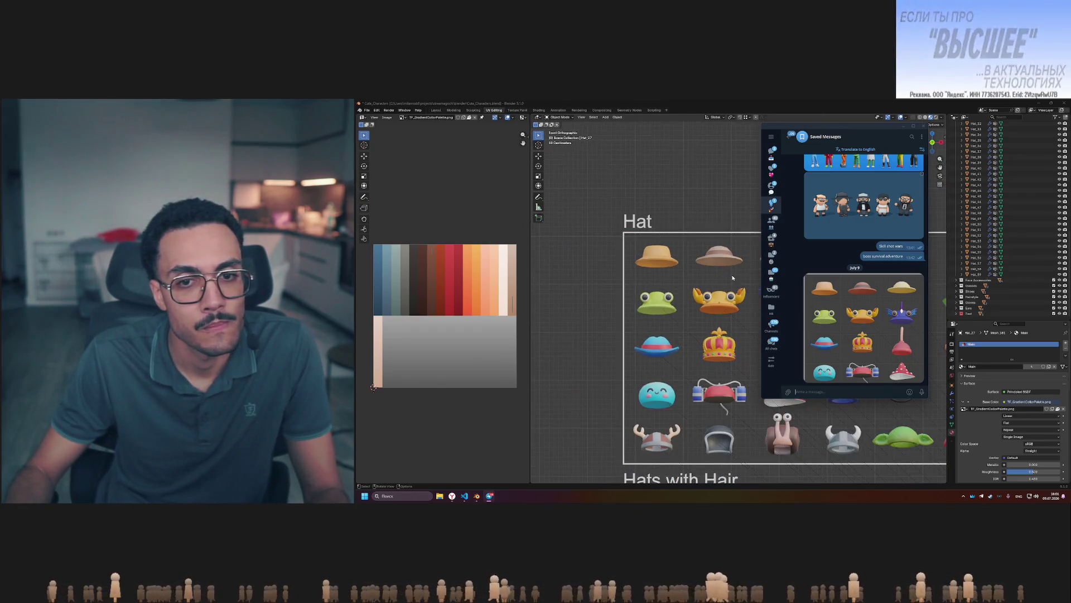
{"action": "middle_click_drag", "start_coordinate": [694, 259], "coordinate": [667, 285], "text": "shift"}
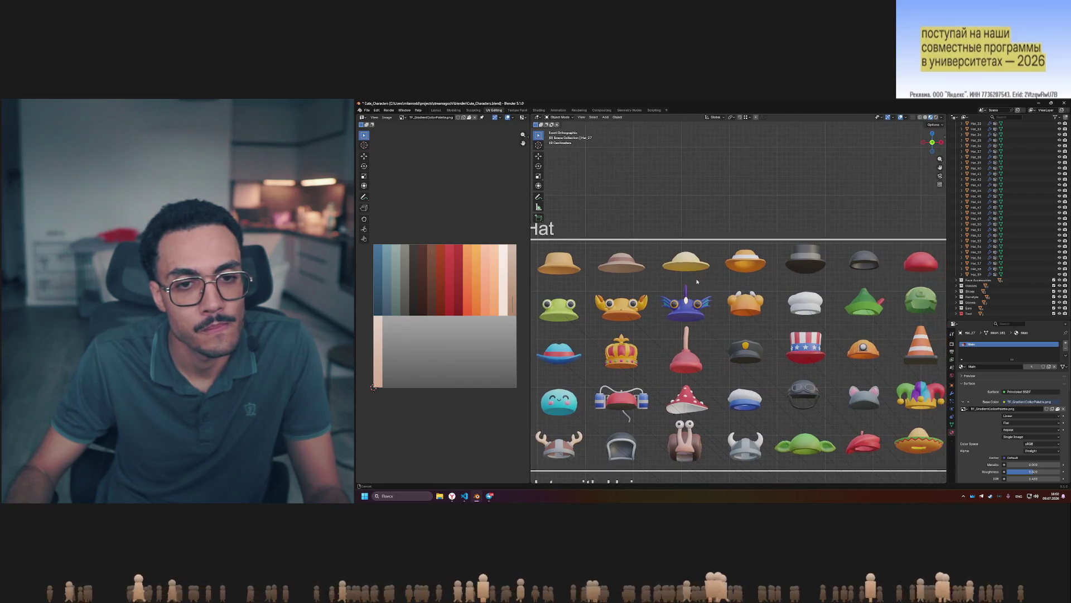
{"action": "left_click", "coordinate": [488, 496]}
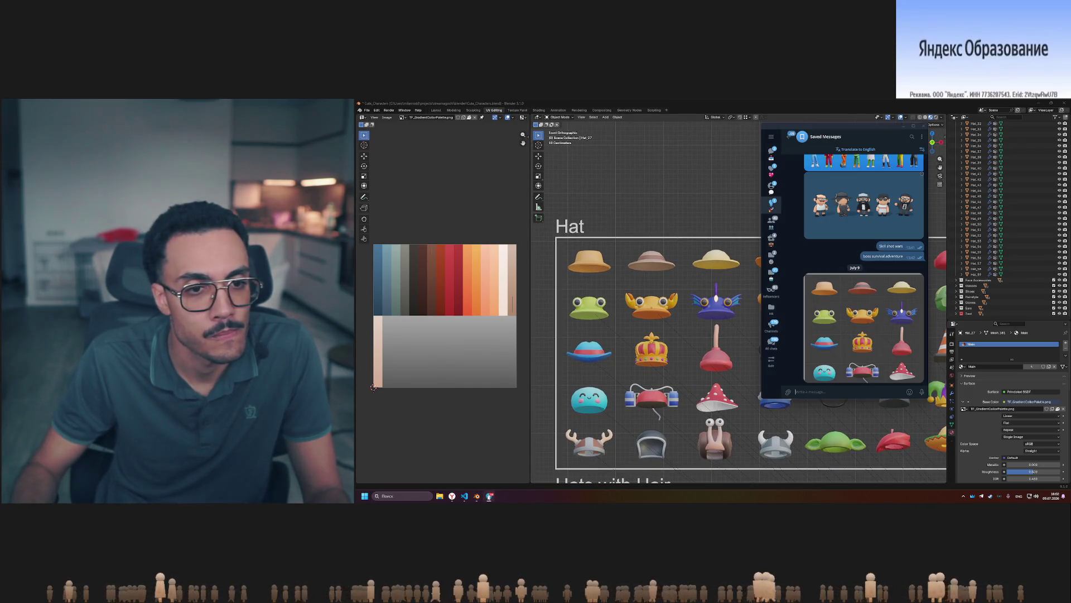
{"action": "left_click", "coordinate": [880, 317]}
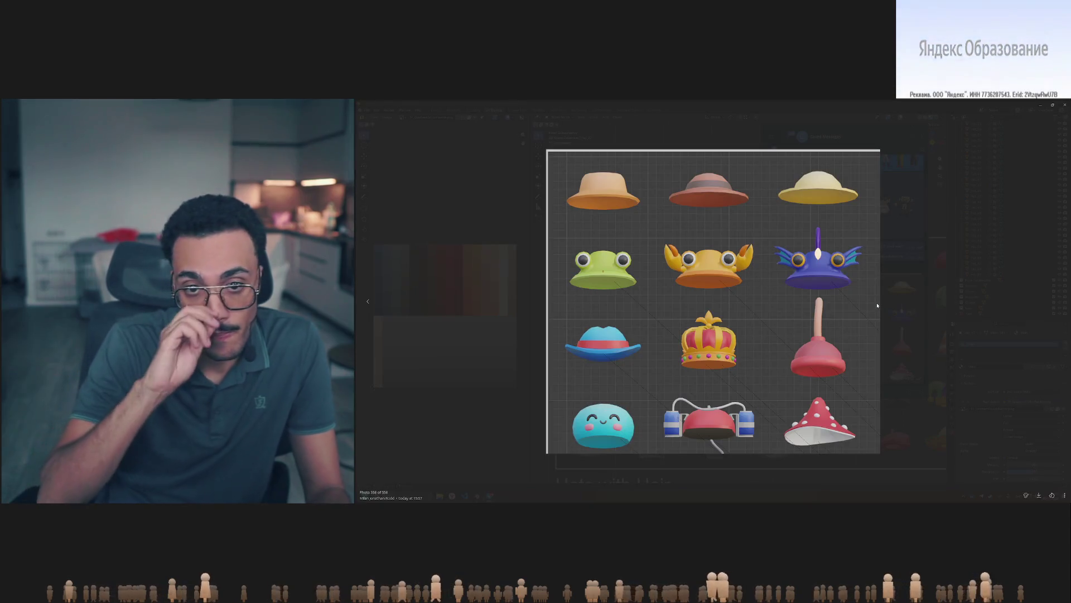
{"action": "left_click", "coordinate": [510, 298]}
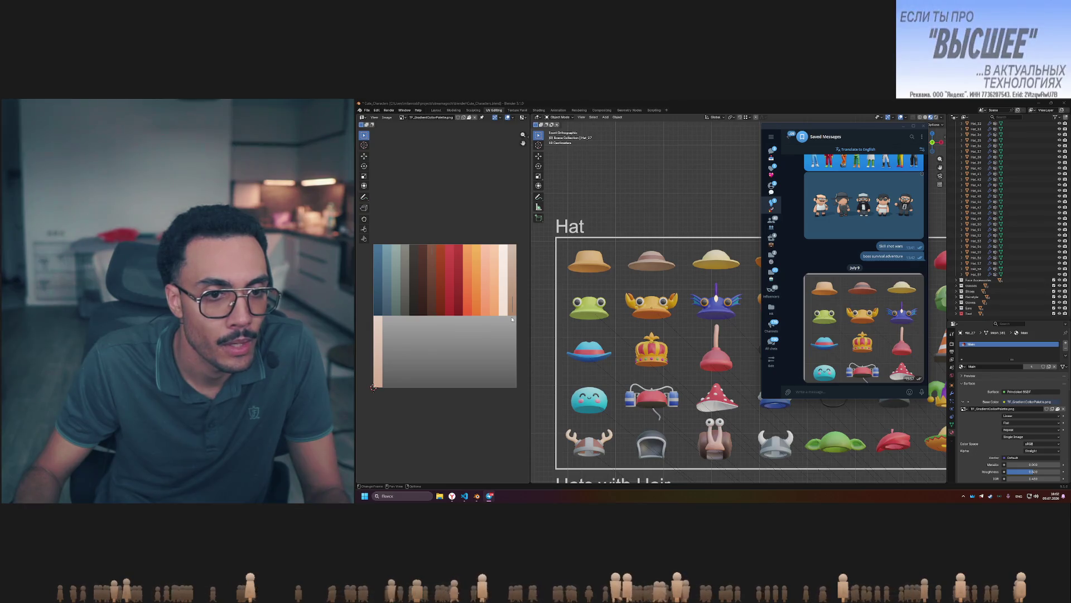
Select Hat_27, toggle its edit mode and zoom in on it.
{"action": "left_click", "coordinate": [651, 261]}
{"action": "key", "text": "Tab"}
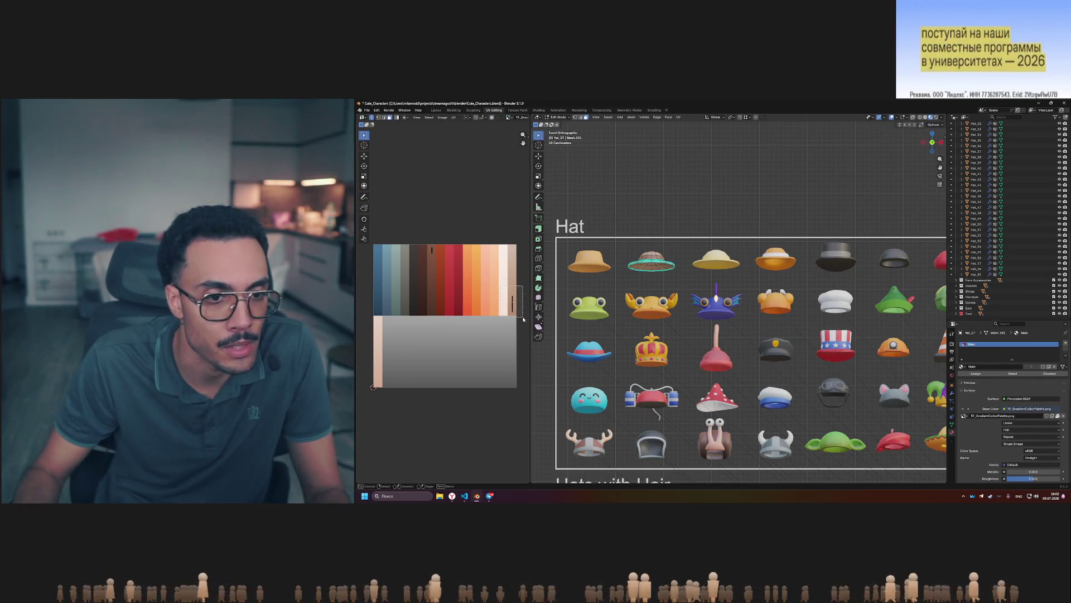
{"action": "key", "text": "Tab"}
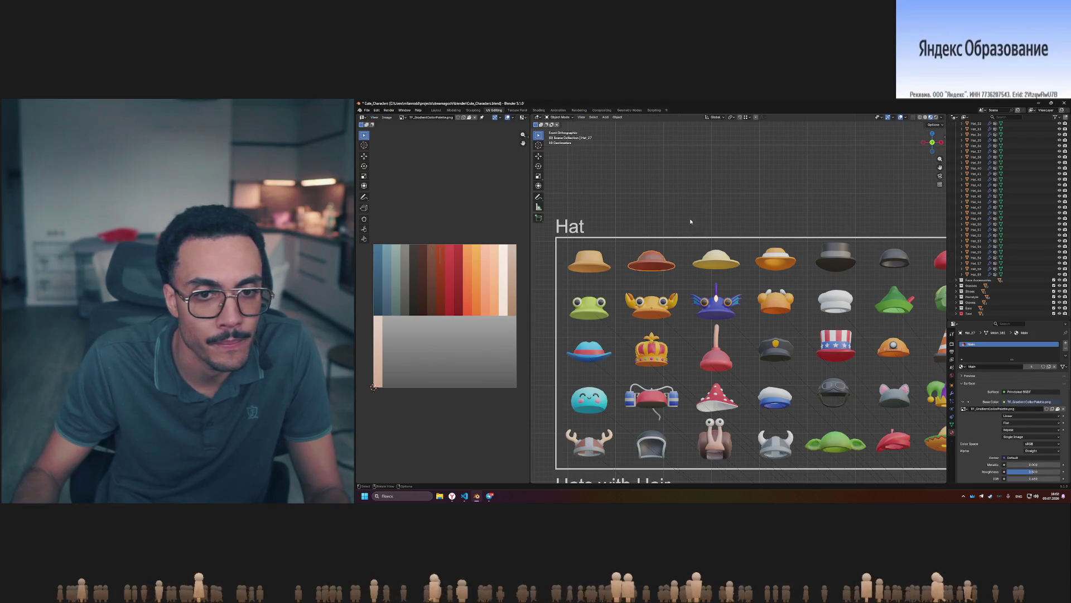
{"action": "scroll", "coordinate": [626, 251], "scroll_direction": "up", "scroll_amount": 2}
{"action": "scroll", "coordinate": [626, 250], "scroll_direction": "up", "scroll_amount": 3}
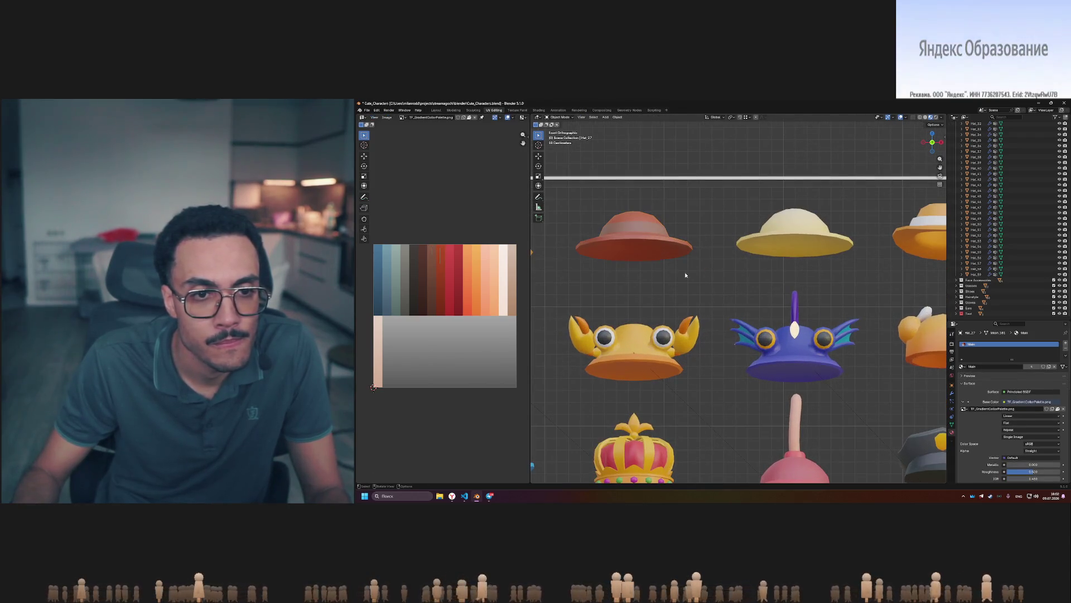
Move the hat's UVs down the palette so it turns red.
{"action": "key", "text": "Tab"}
{"action": "key", "text": "g"}
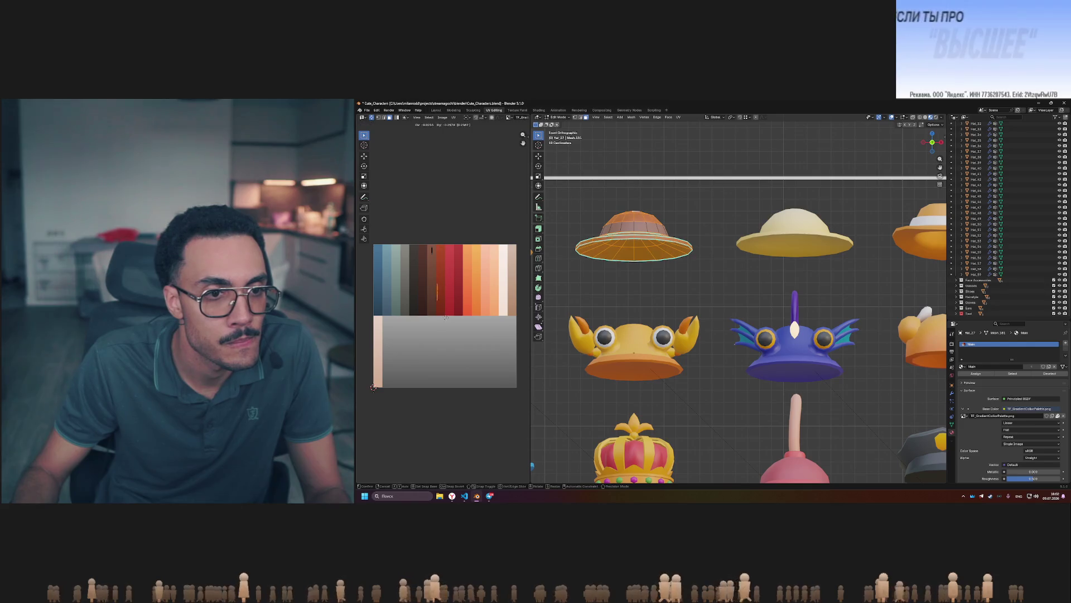
{"action": "left_click", "coordinate": [450, 321]}
{"action": "key", "text": "Tab"}
{"action": "middle_click_drag", "start_coordinate": [690, 203], "coordinate": [791, 214], "text": "shift"}
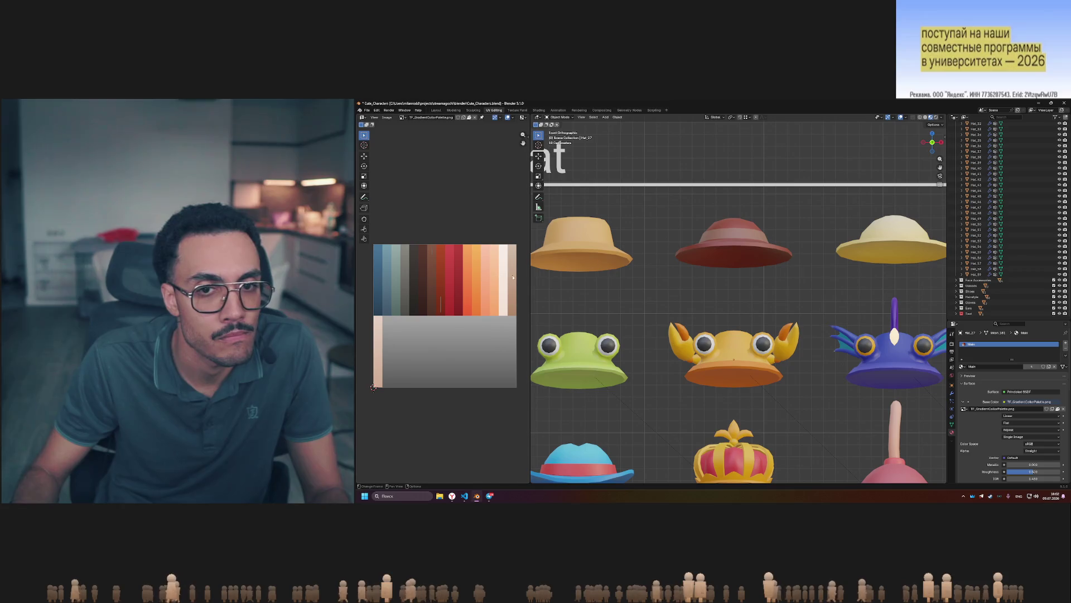
Try moving the red hat's UVs on the palette twice, checking the result in object mode.
{"action": "key", "text": "Tab"}
{"action": "key", "text": "g"}
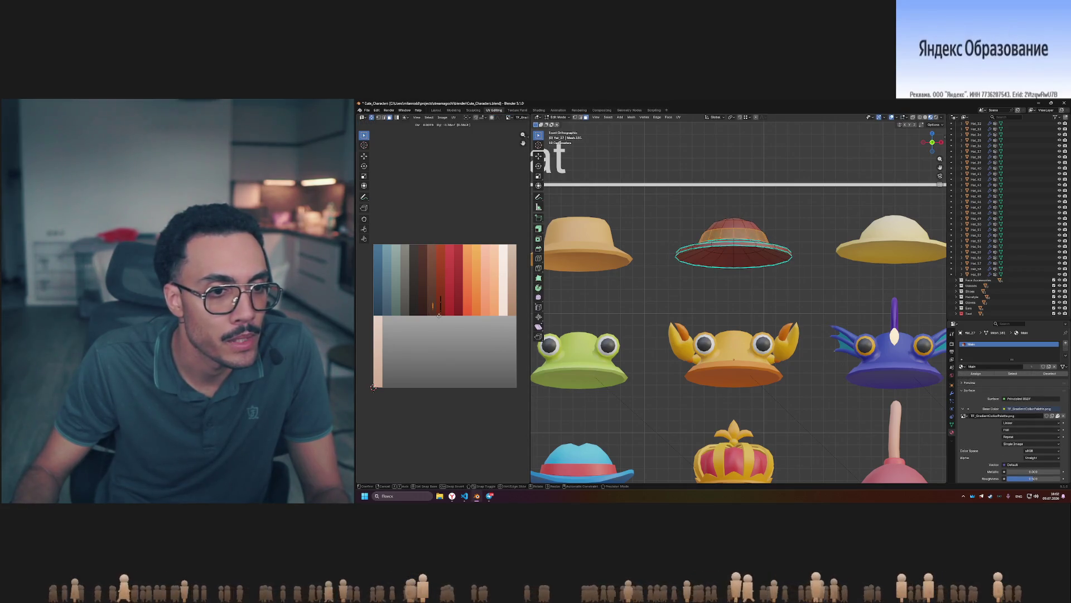
{"action": "key", "text": "Tab"}
{"action": "scroll", "coordinate": [663, 289], "scroll_direction": "down", "scroll_amount": 5}
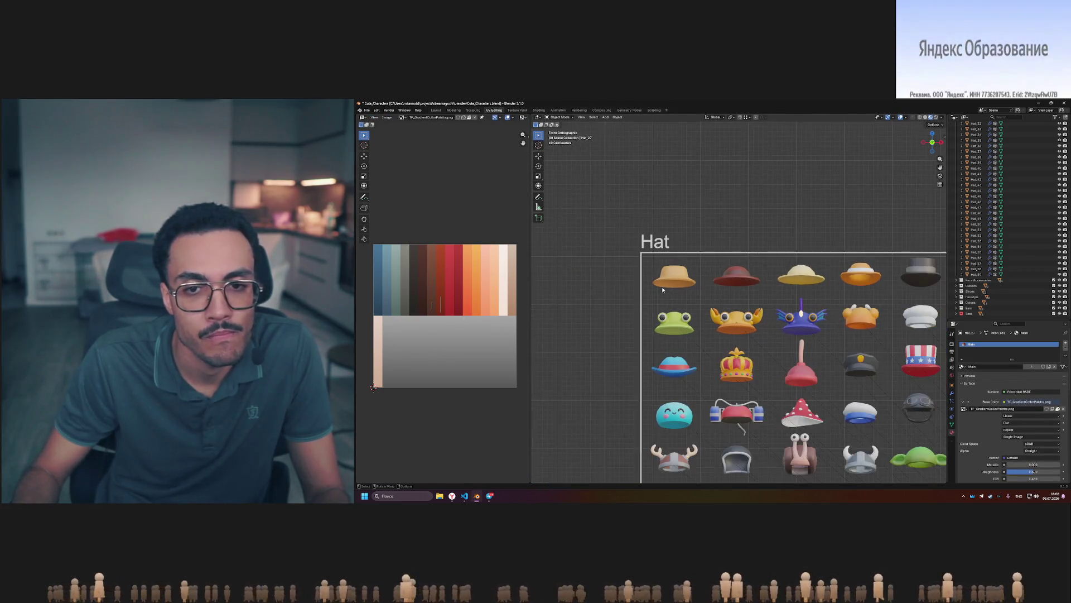
{"action": "key", "text": "Tab"}
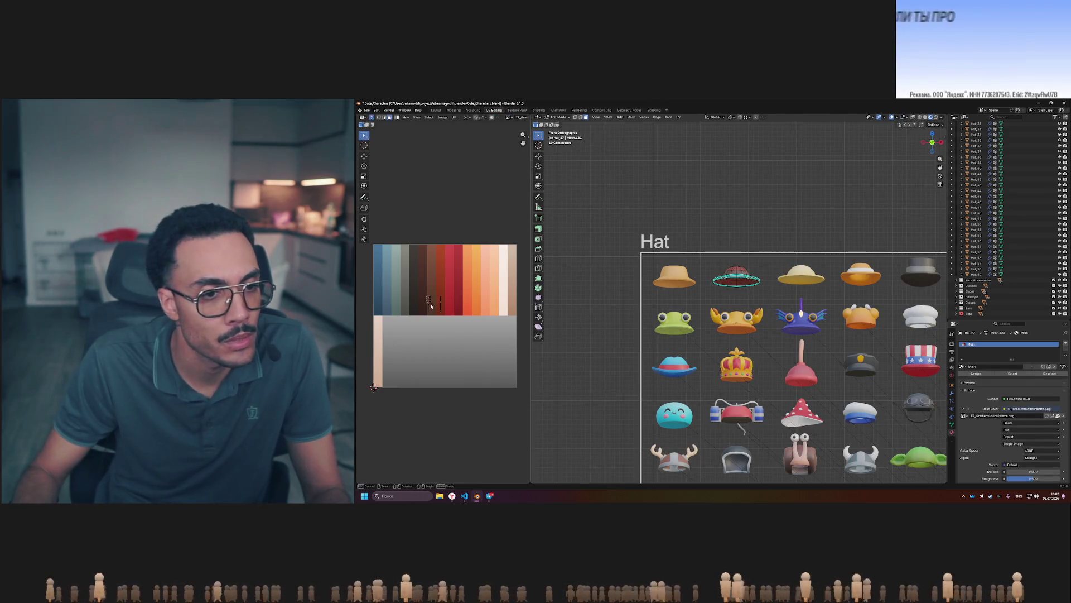
{"action": "key", "text": "g"}
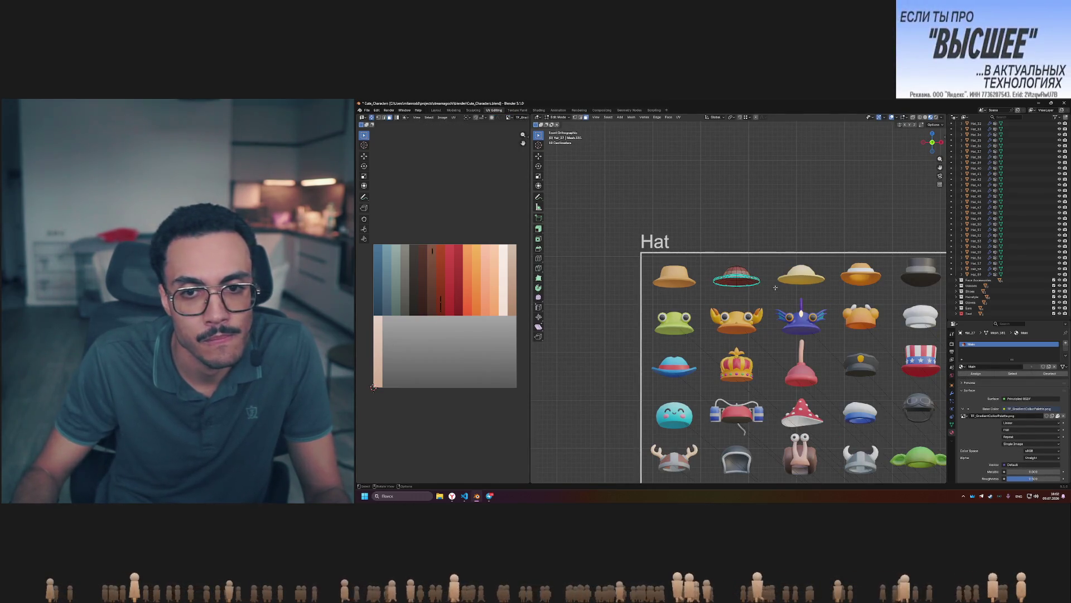
{"action": "key", "text": "Tab"}
Set a straight front view with the Hat grid centred and filling the viewport.
{"action": "middle_click_drag", "start_coordinate": [775, 281], "coordinate": [753, 289]}
{"action": "scroll", "coordinate": [756, 289], "scroll_direction": "up", "scroll_amount": 5}
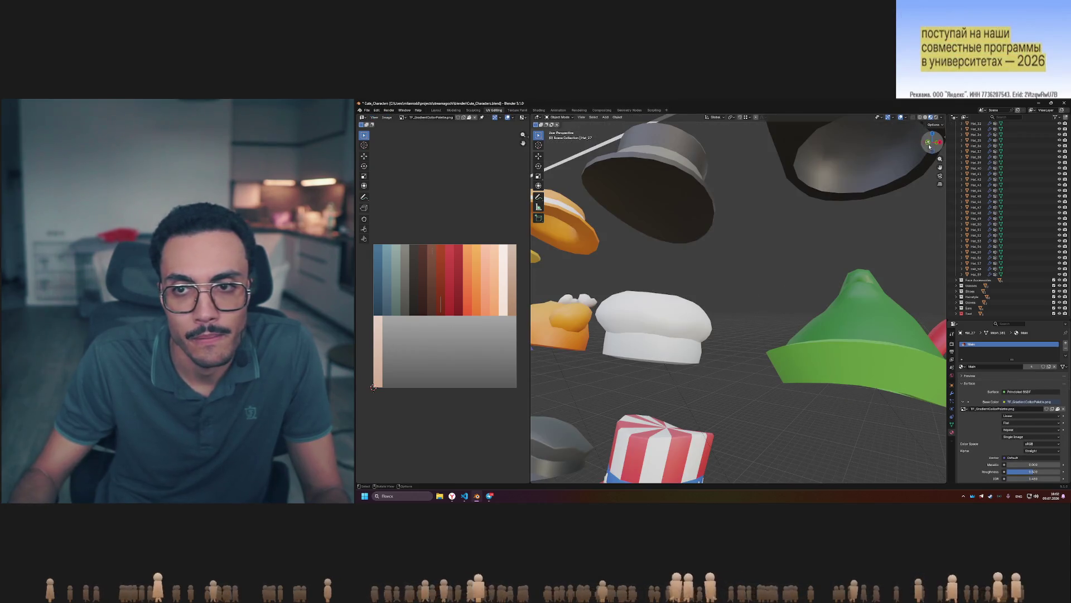
{"action": "left_click", "coordinate": [929, 148]}
{"action": "middle_click_drag", "start_coordinate": [778, 251], "coordinate": [672, 226], "text": "shift"}
{"action": "scroll", "coordinate": [673, 226], "scroll_direction": "up", "scroll_amount": 4}
{"action": "left_click_drag", "start_coordinate": [940, 168], "coordinate": [945, 174]}
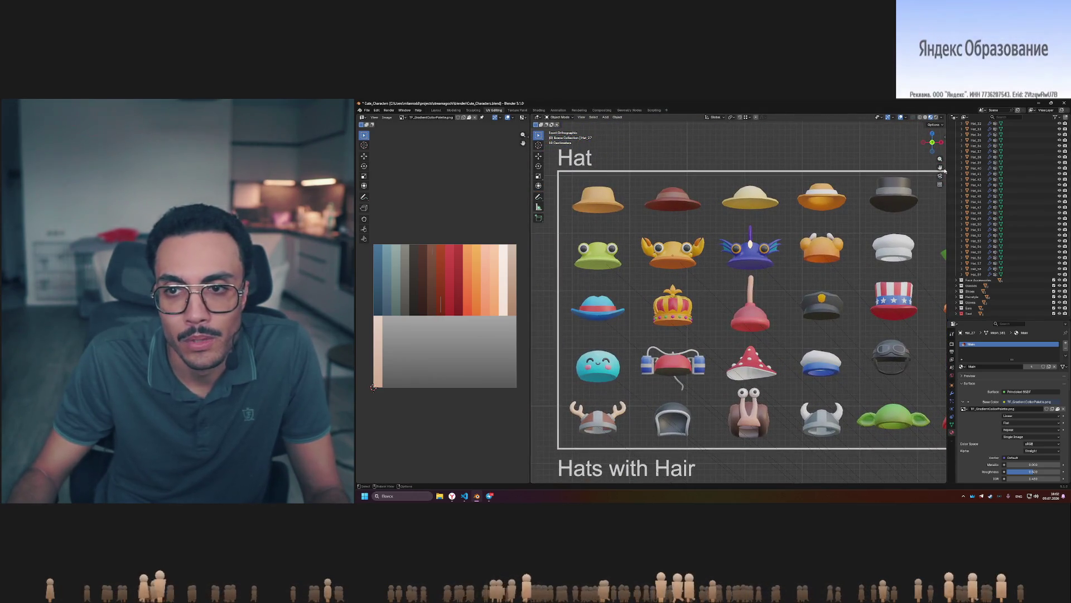
Check the view settings in the viewport sidebar, then hide it.
{"action": "key", "text": "n"}
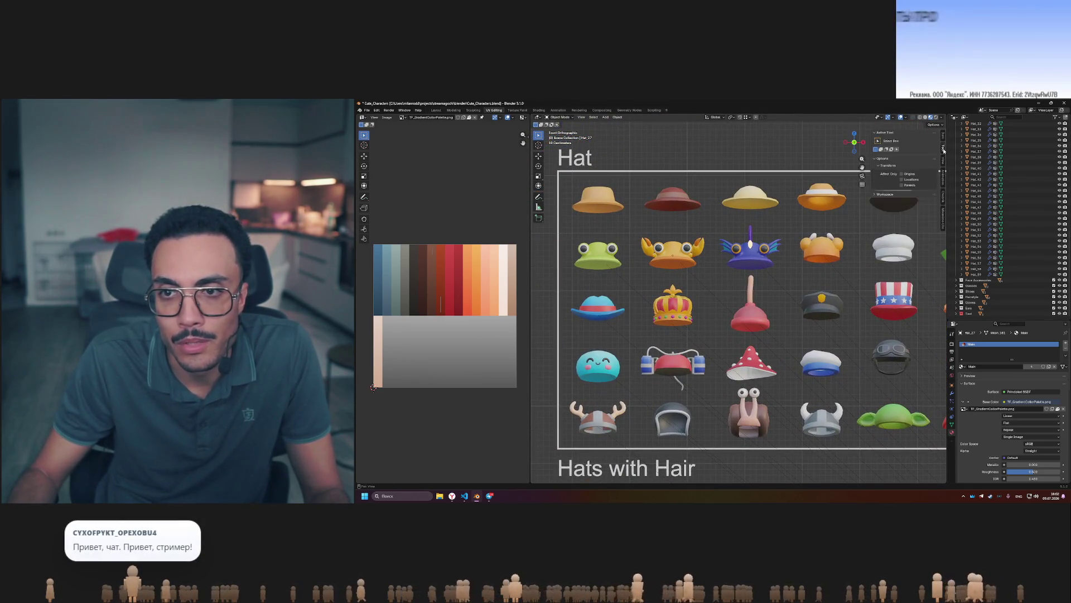
{"action": "left_click", "coordinate": [943, 160]}
{"action": "key", "text": "n"}
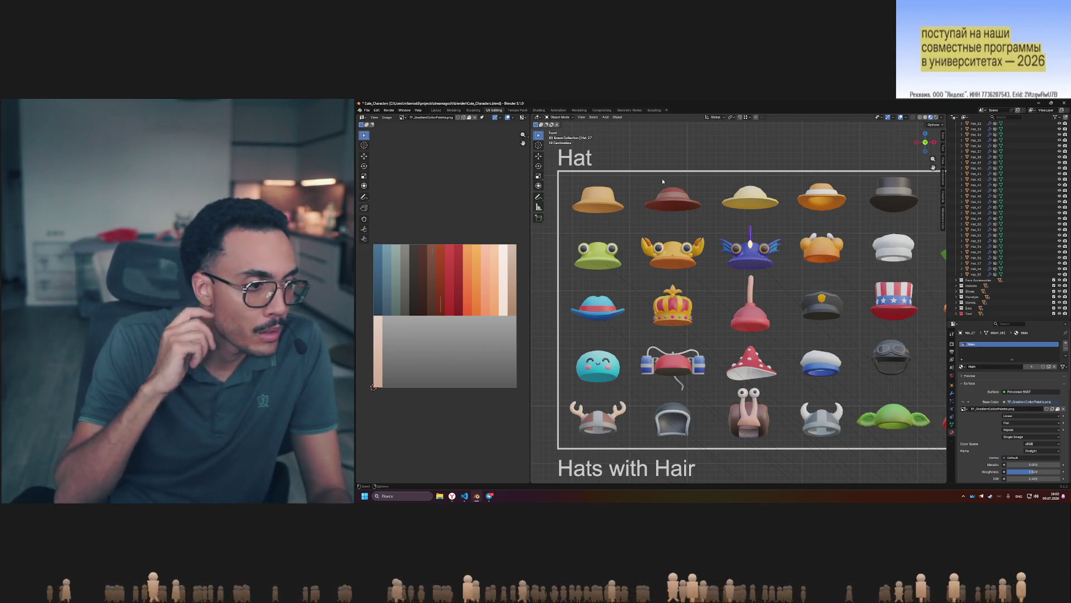
{"action": "scroll", "coordinate": [643, 186], "scroll_direction": "up", "scroll_amount": 2}
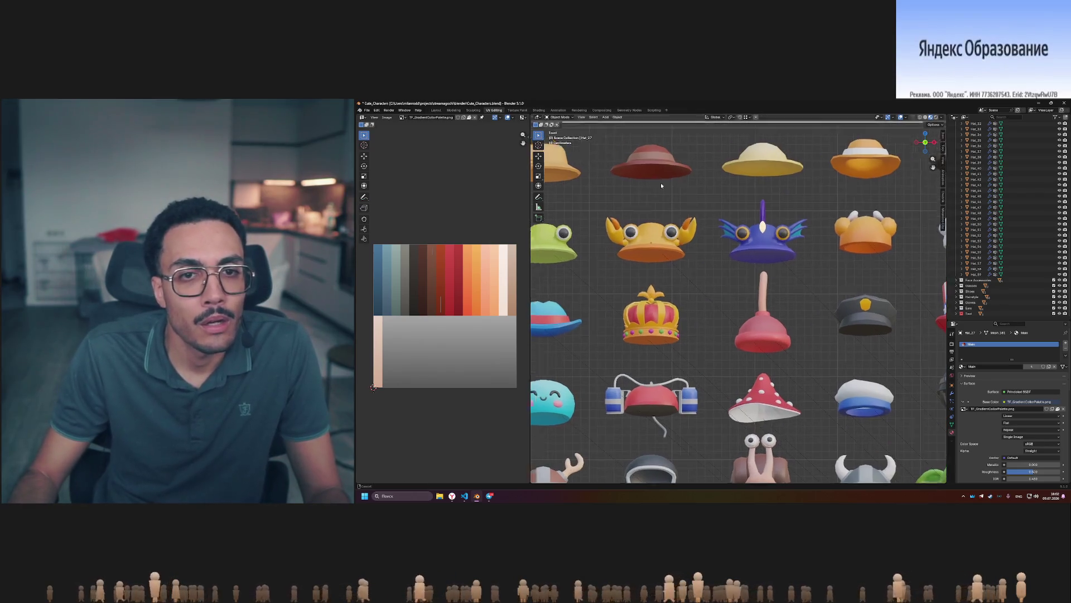
Review the hat reference image full size in the chat.
{"action": "left_click", "coordinate": [487, 495]}
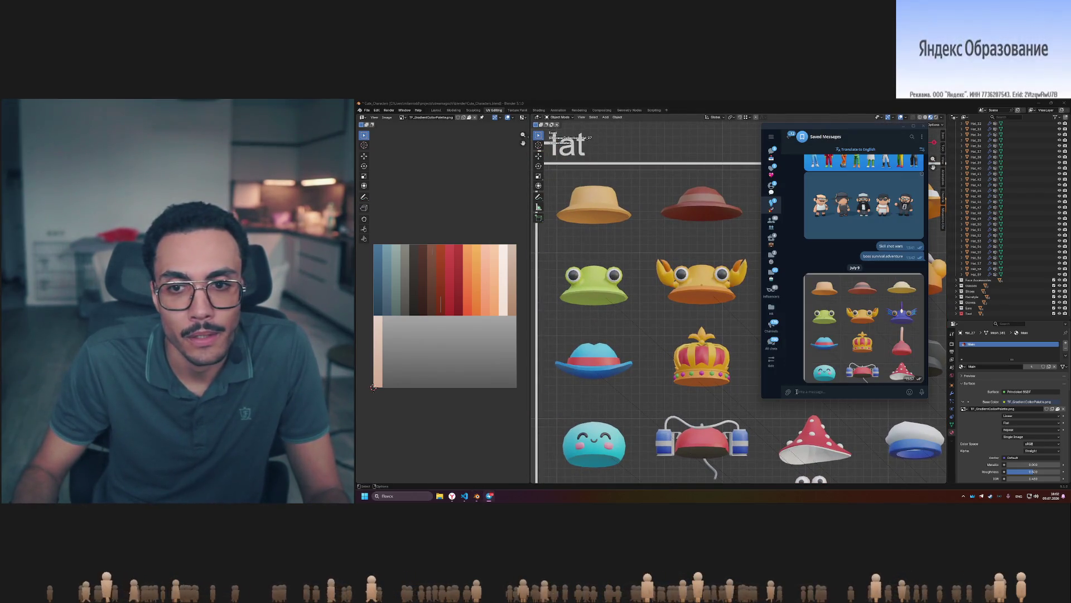
{"action": "left_click", "coordinate": [852, 307]}
{"action": "left_click", "coordinate": [905, 281]}
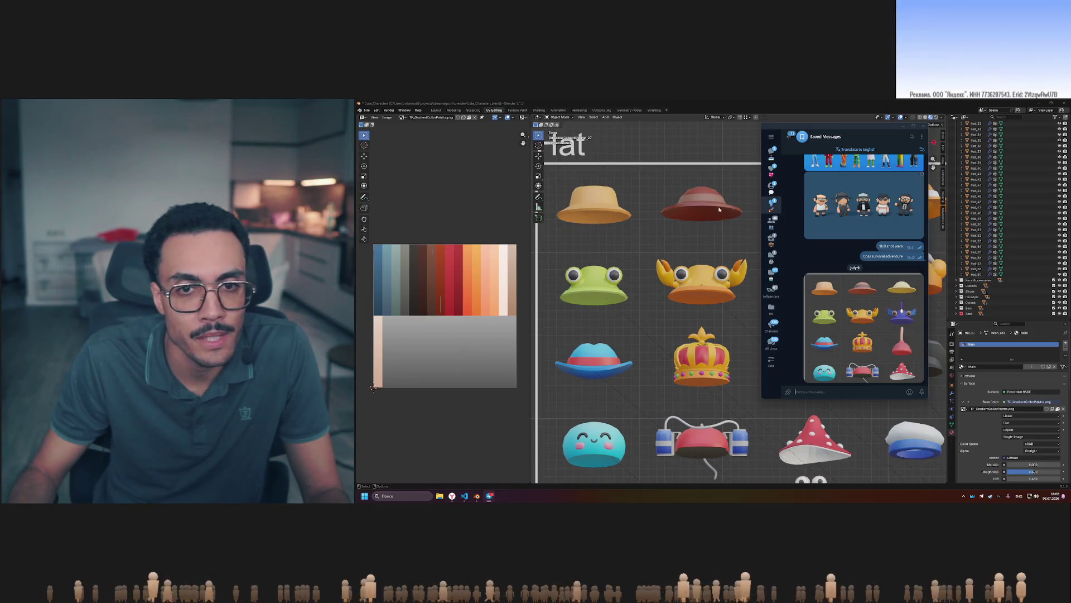
{"action": "left_click", "coordinate": [455, 309]}
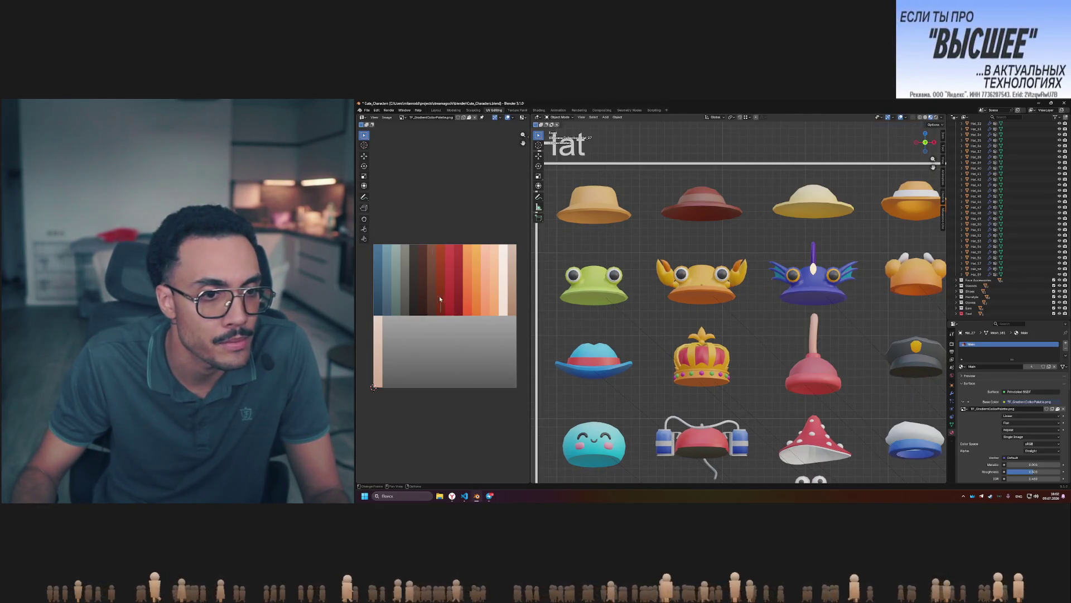
Move the red hat's UVs onto the darker brown palette swatch.
{"action": "key", "text": "Tab"}
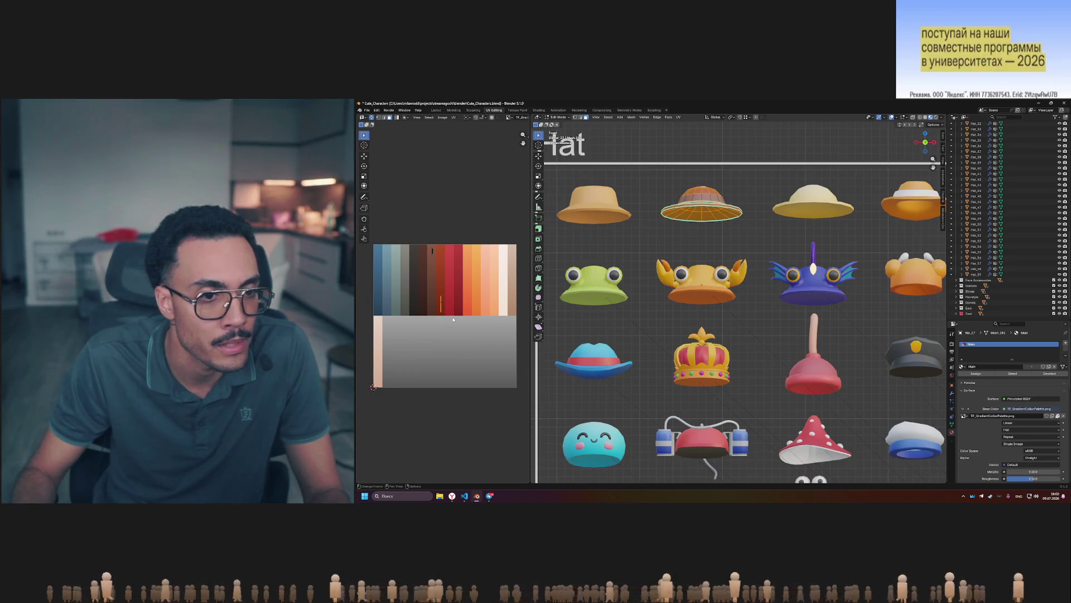
{"action": "key", "text": "g"}
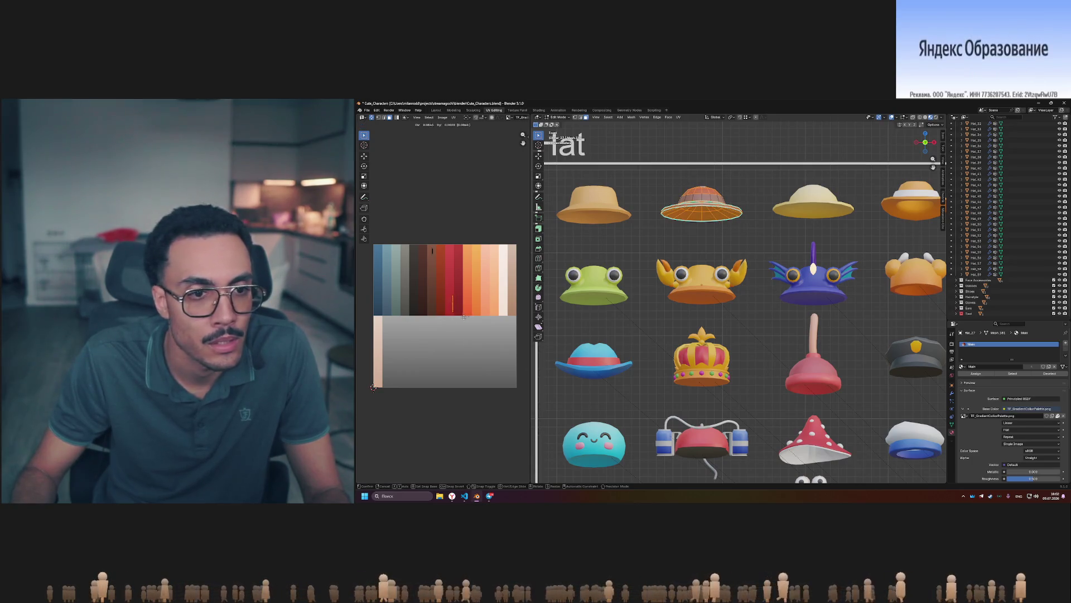
{"action": "left_click", "coordinate": [659, 245]}
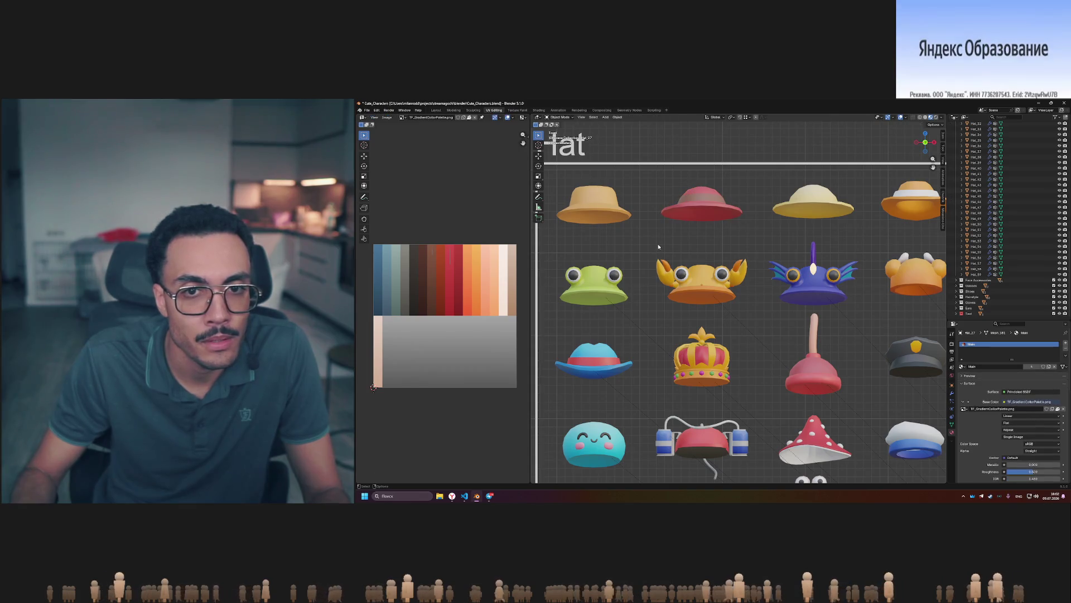
{"action": "key", "text": "a"}
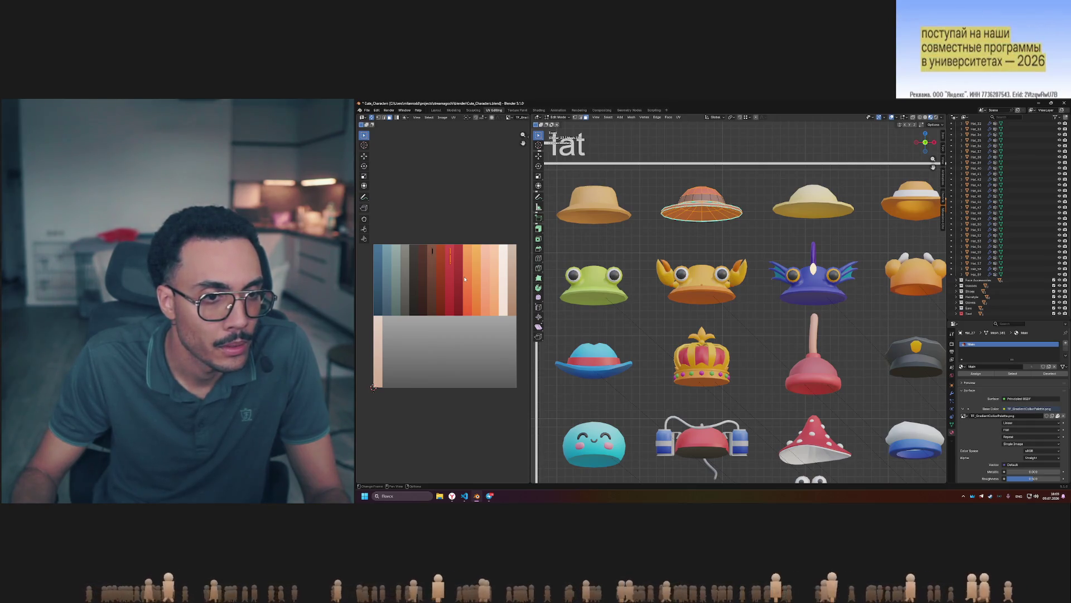
{"action": "left_click_drag", "start_coordinate": [446, 284], "coordinate": [435, 260]}
{"action": "left_click", "coordinate": [464, 278]}
{"action": "key", "text": "g"}
{"action": "key", "text": "g"}
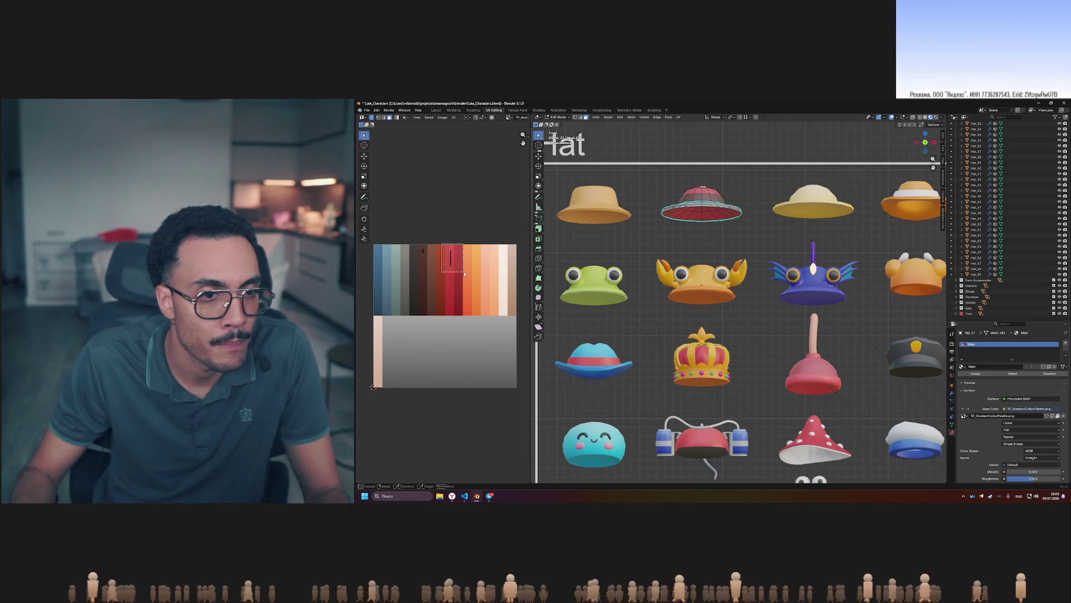
{"action": "key", "text": "Tab"}
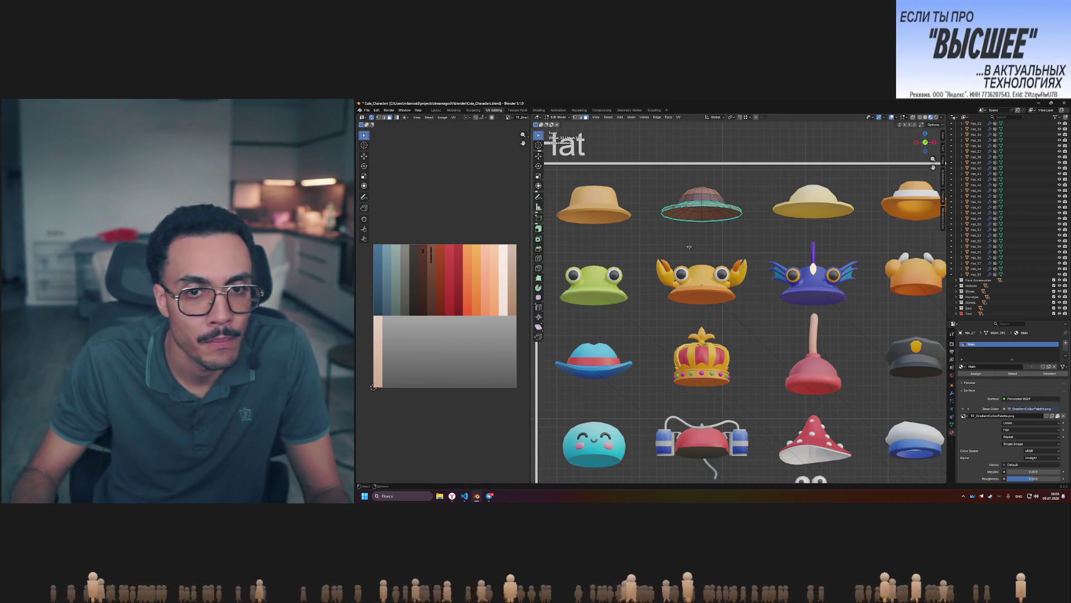
Compare the brown hat against the reference image and pan across the hats.
{"action": "left_click", "coordinate": [491, 499]}
{"action": "left_click", "coordinate": [870, 363]}
{"action": "left_click", "coordinate": [888, 236]}
{"action": "left_click", "coordinate": [827, 303]}
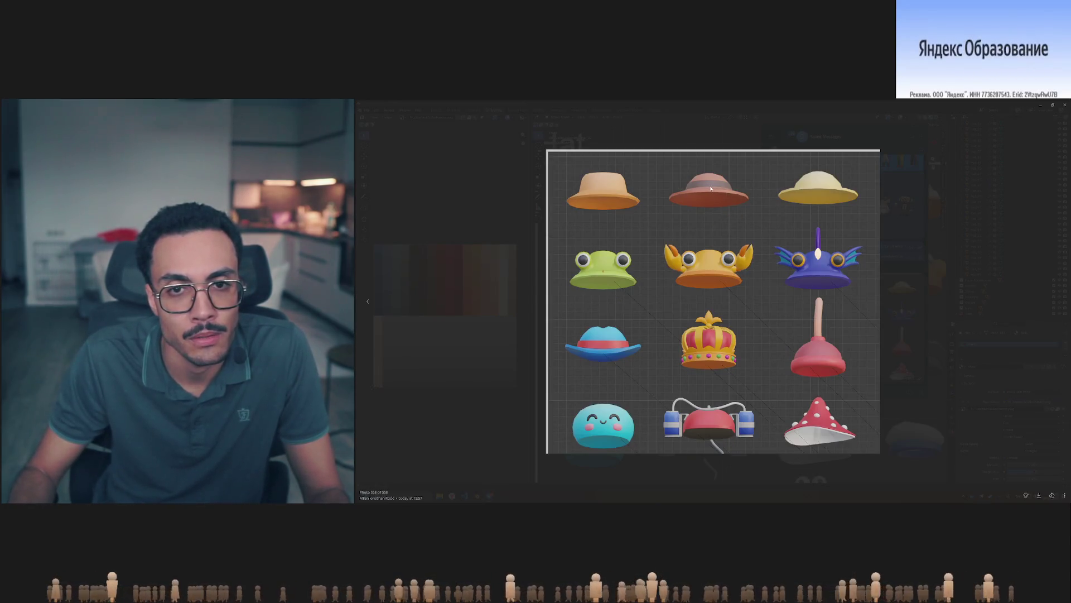
{"action": "key", "text": "Escape"}
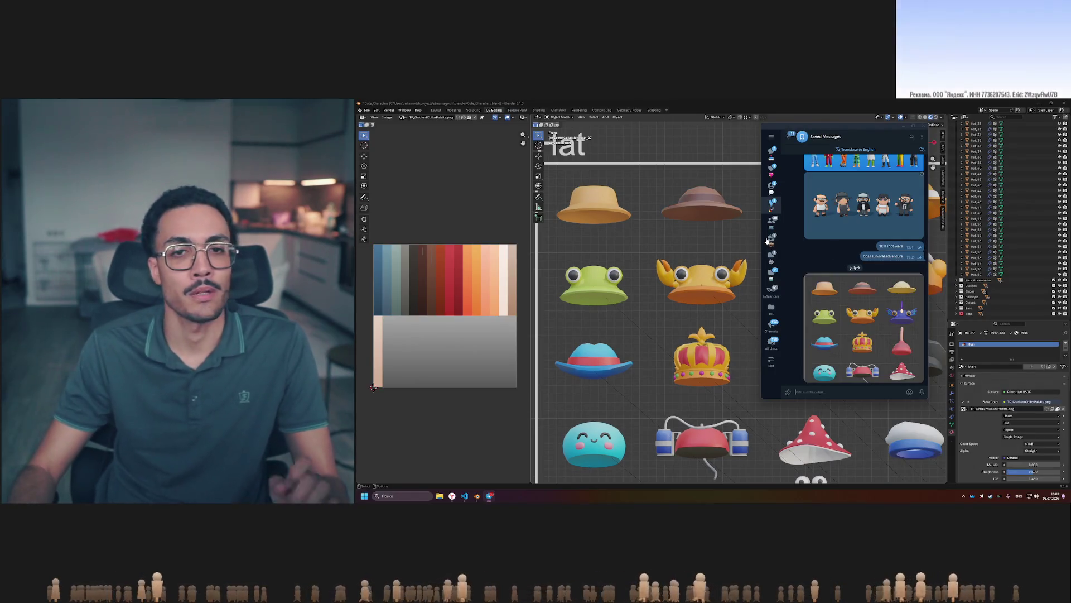
{"action": "mouse_move", "coordinate": [748, 252]}
{"action": "middle_mouse_down", "text": "shift"}
{"action": "mouse_move", "coordinate": [667, 266]}
{"action": "mouse_move", "coordinate": [745, 260]}
{"action": "mouse_move", "coordinate": [736, 266]}
{"action": "middle_mouse_up", "text": "shift"}
{"action": "scroll", "coordinate": [736, 266], "scroll_direction": "down", "scroll_amount": 2}
{"action": "scroll", "coordinate": [736, 266], "scroll_direction": "up", "scroll_amount": 2}
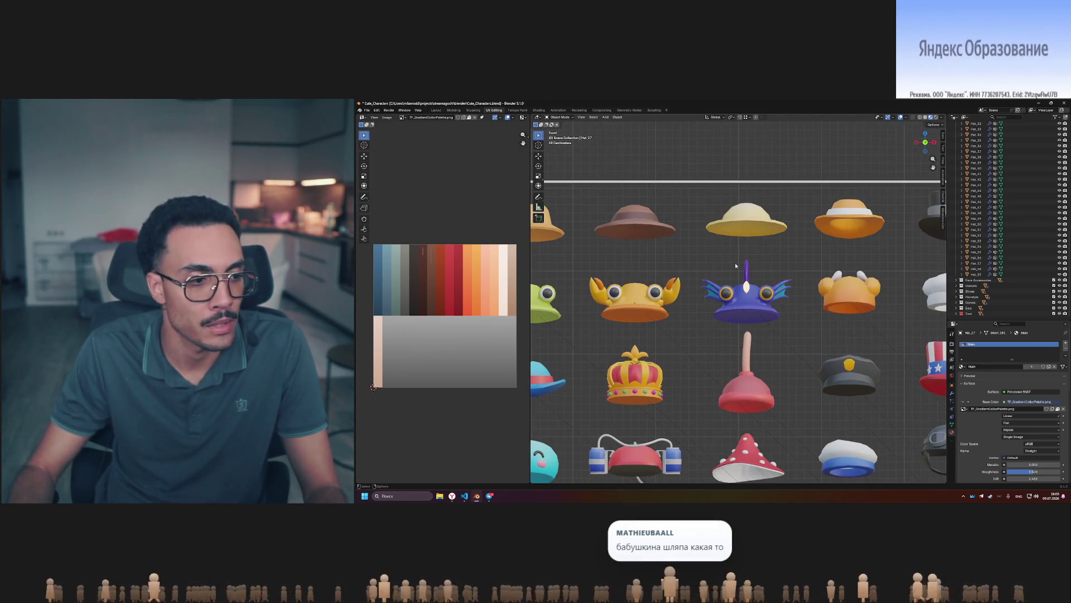
Switch the straw hat's material from Color to Main and reopen the Telegram hat reference.
{"action": "middle_click_drag", "start_coordinate": [773, 254], "coordinate": [714, 254], "text": "shift"}
{"action": "left_click", "coordinate": [895, 218]}
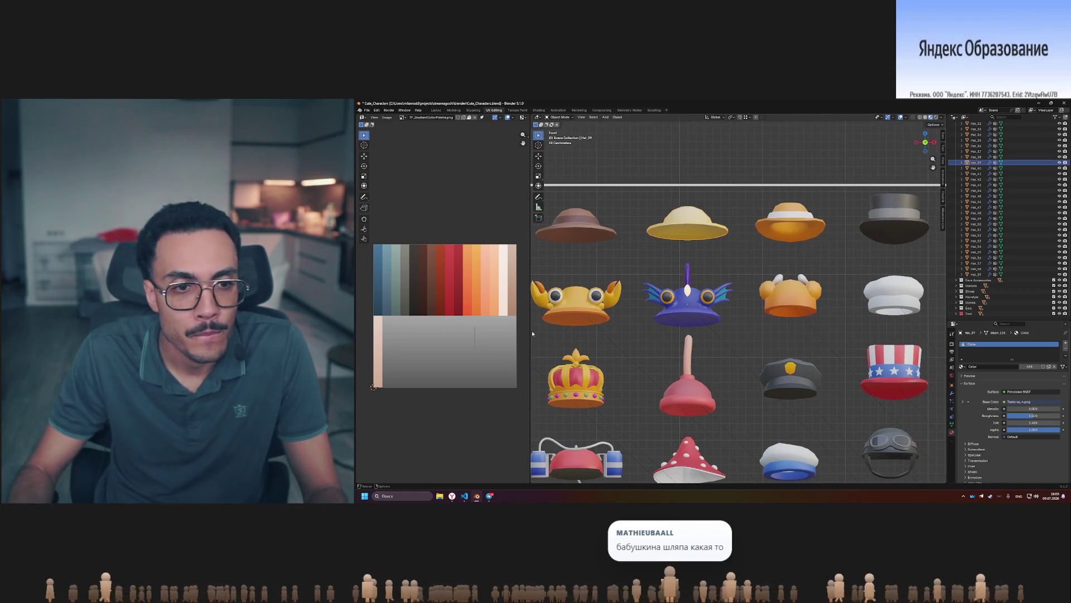
{"action": "key", "text": "Tab"}
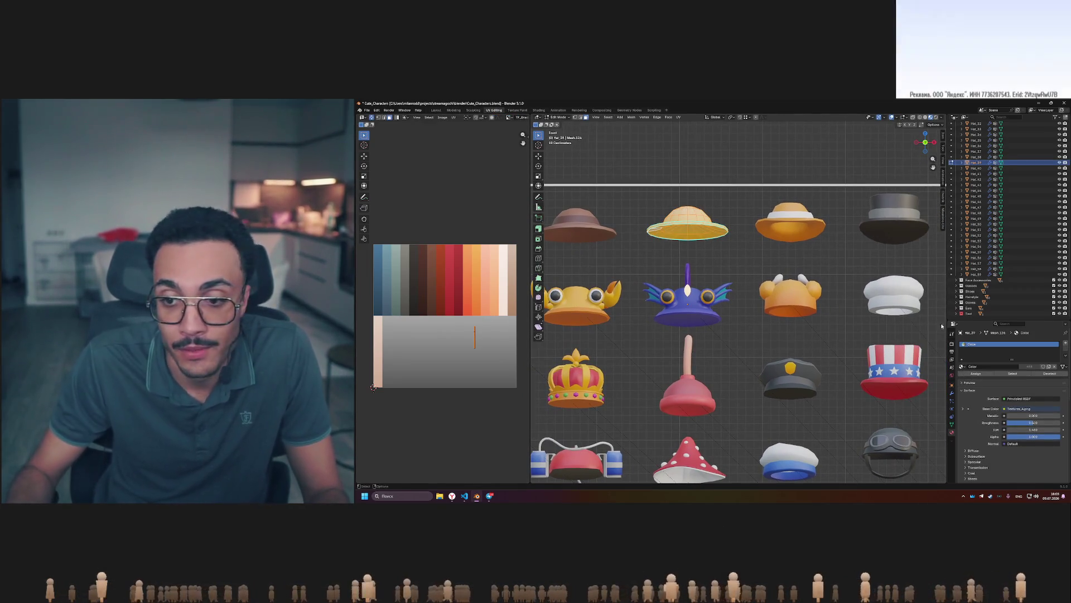
{"action": "left_click", "coordinate": [962, 367]}
{"action": "left_click", "coordinate": [972, 392]}
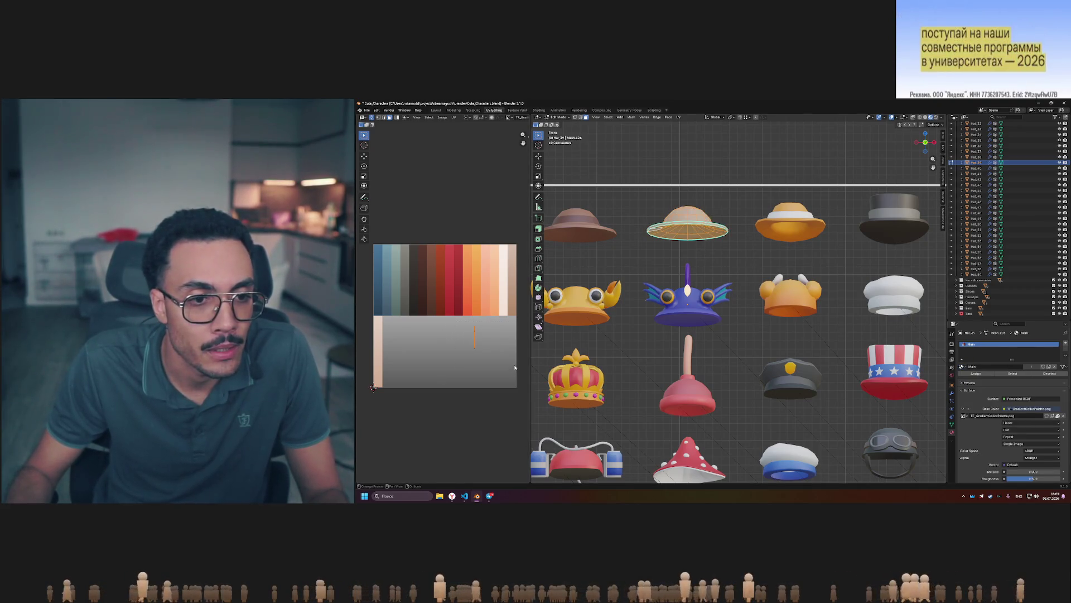
{"action": "left_click", "coordinate": [490, 496]}
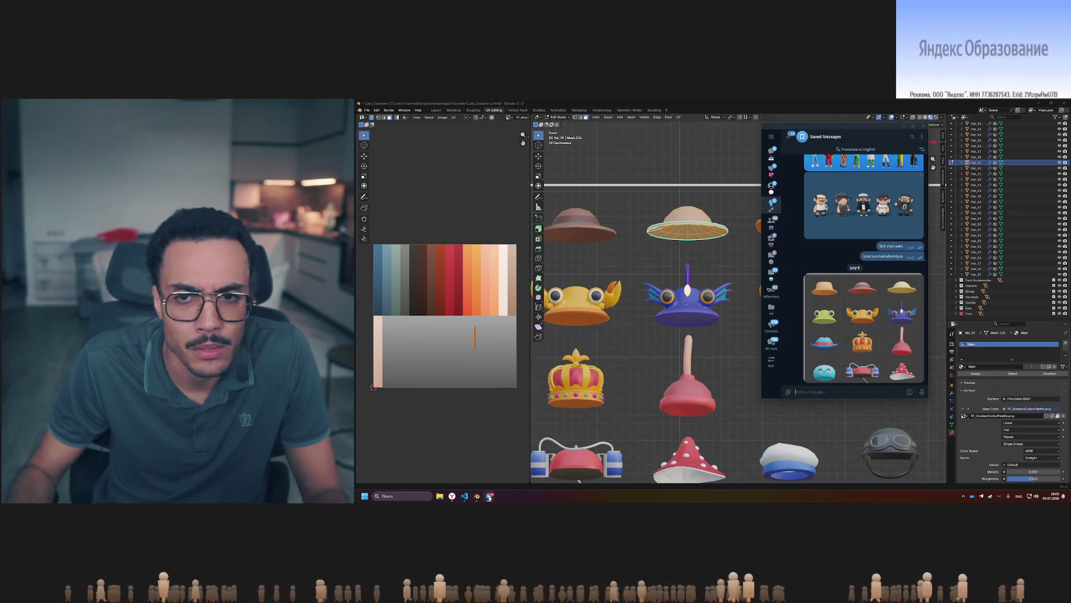
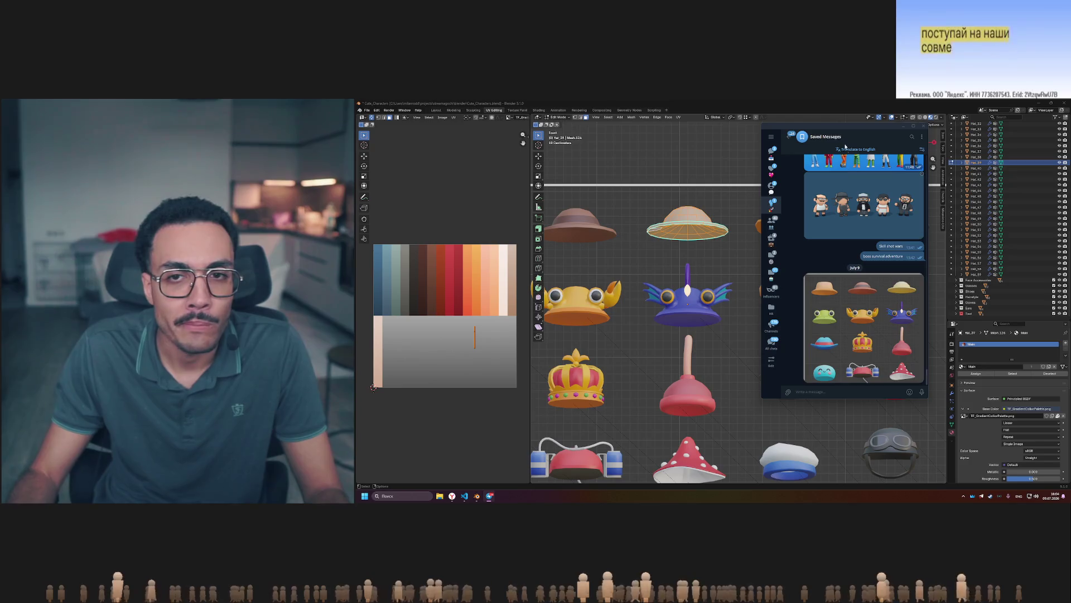
Close the Telegram chat and pan the viewport to bring the hat grid into view.
{"action": "left_click", "coordinate": [923, 126]}
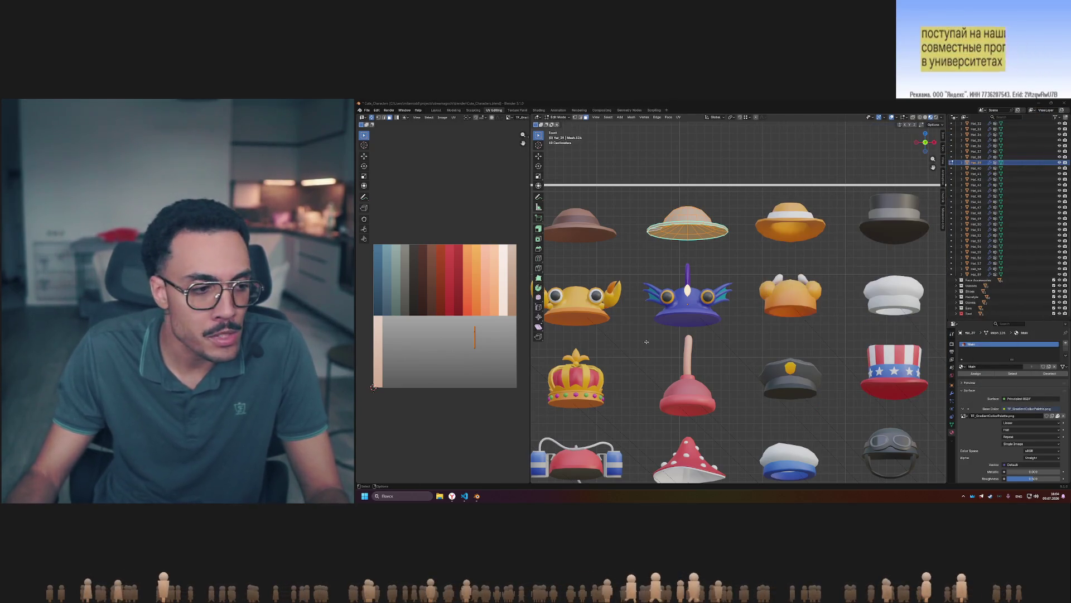
{"action": "middle_click_drag", "start_coordinate": [733, 258], "coordinate": [836, 237], "text": "shift"}
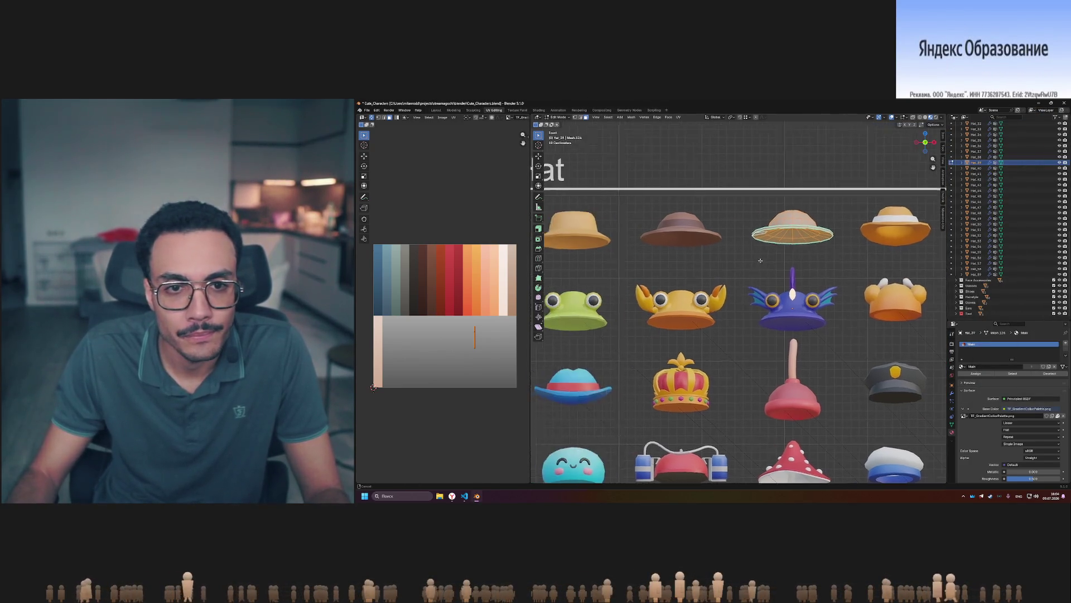
{"action": "scroll", "coordinate": [837, 235], "scroll_direction": "up", "scroll_amount": 1}
Move the third top-row hat's UVs onto the pale yellow palette swatch and reselect that hat.
{"action": "left_click", "coordinate": [452, 317]}
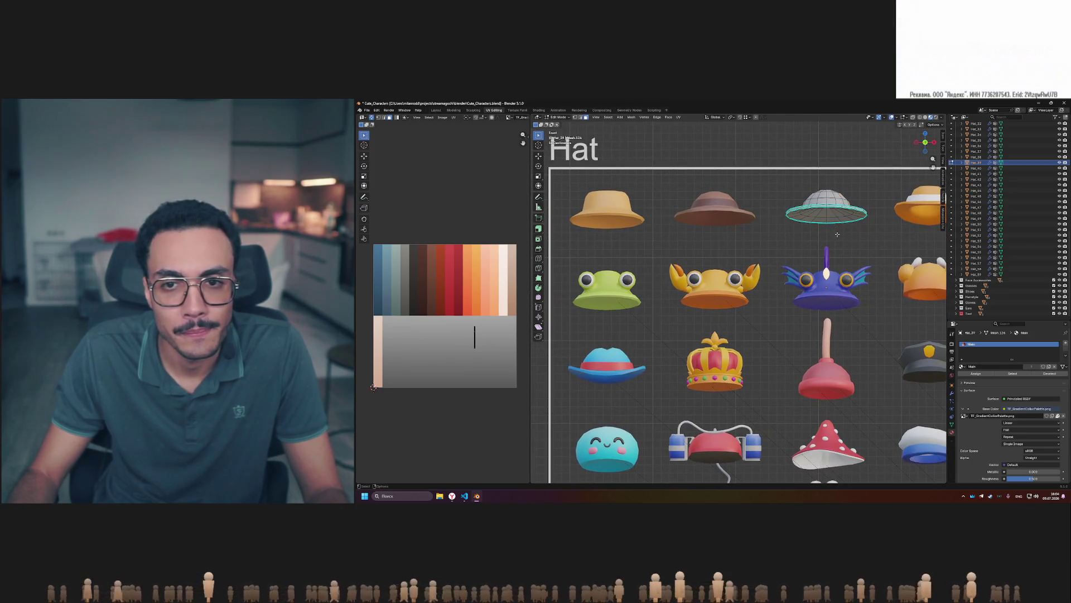
{"action": "left_click_drag", "start_coordinate": [451, 317], "coordinate": [506, 373]}
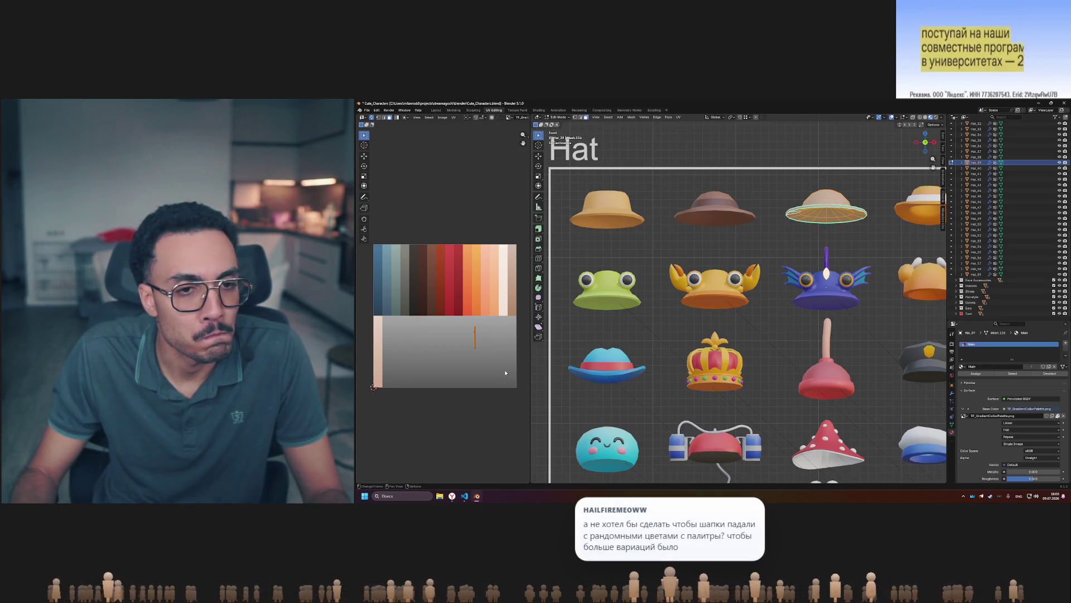
{"action": "key", "text": "g"}
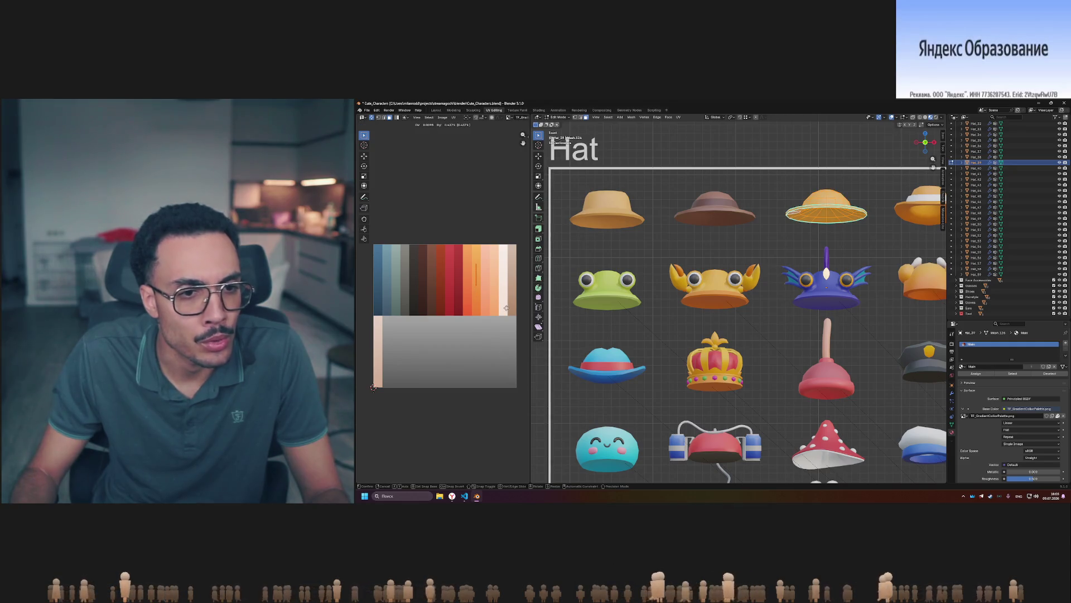
{"action": "left_click", "coordinate": [506, 293]}
{"action": "key", "text": "Tab"}
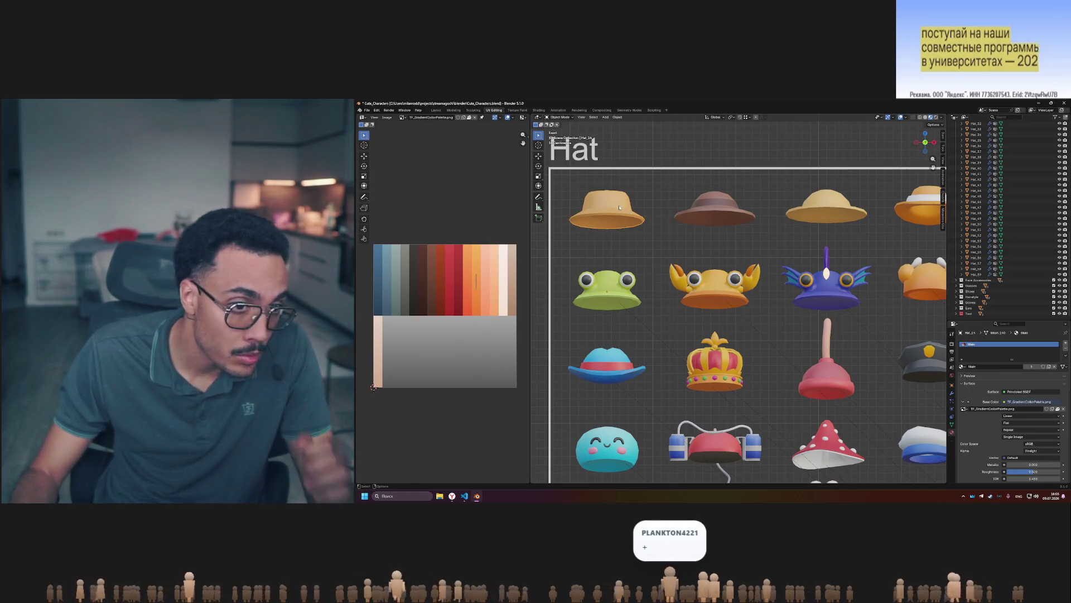
{"action": "left_click", "coordinate": [824, 210]}
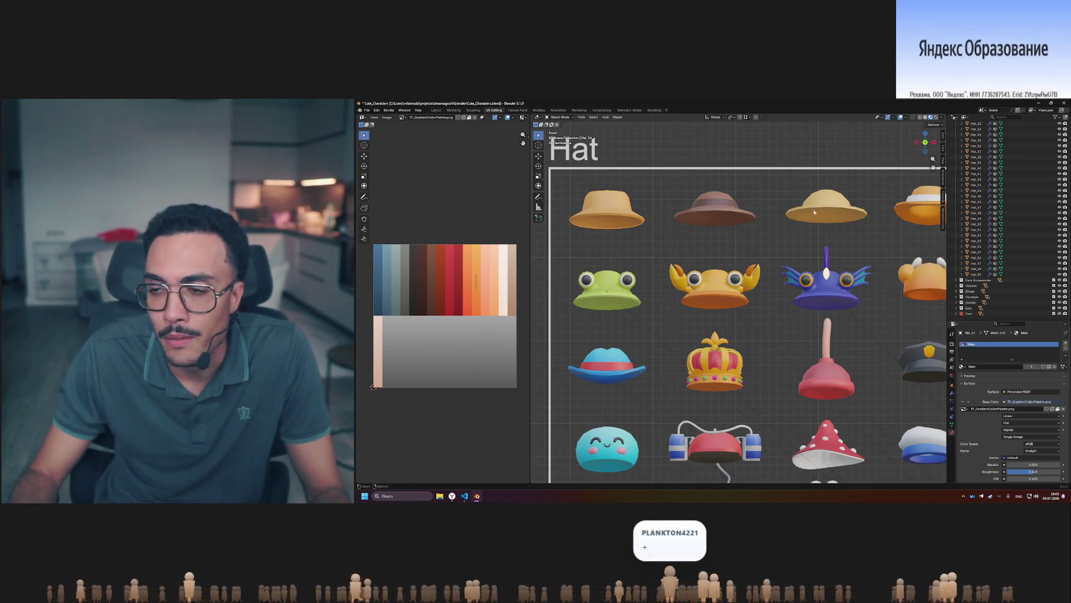
{"action": "left_click", "coordinate": [824, 211]}
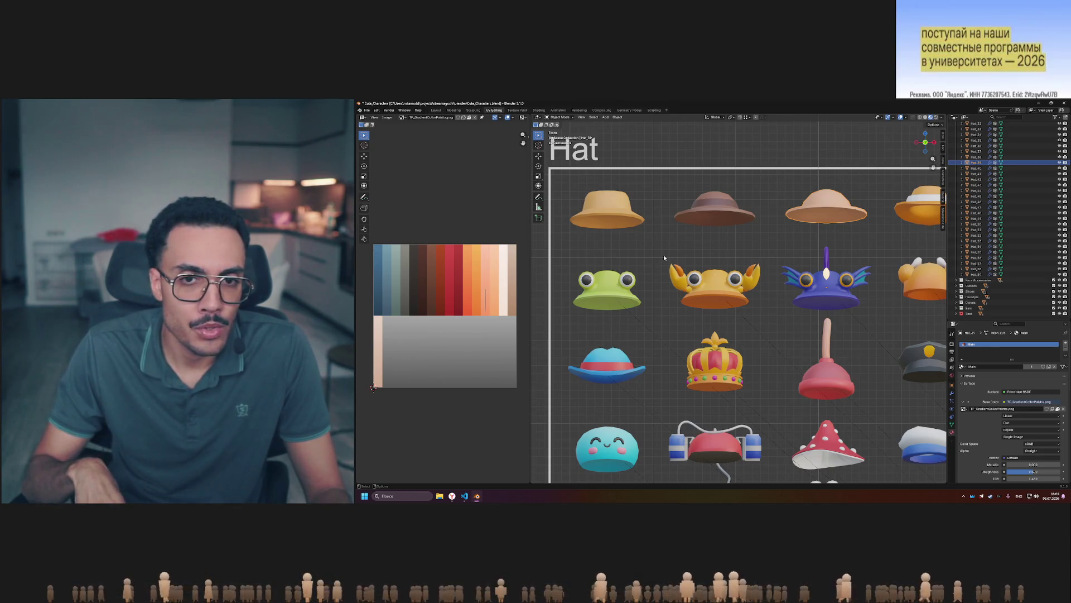
Select the brown hat (Hat_27), second in the top row.
{"action": "left_click", "coordinate": [708, 213]}
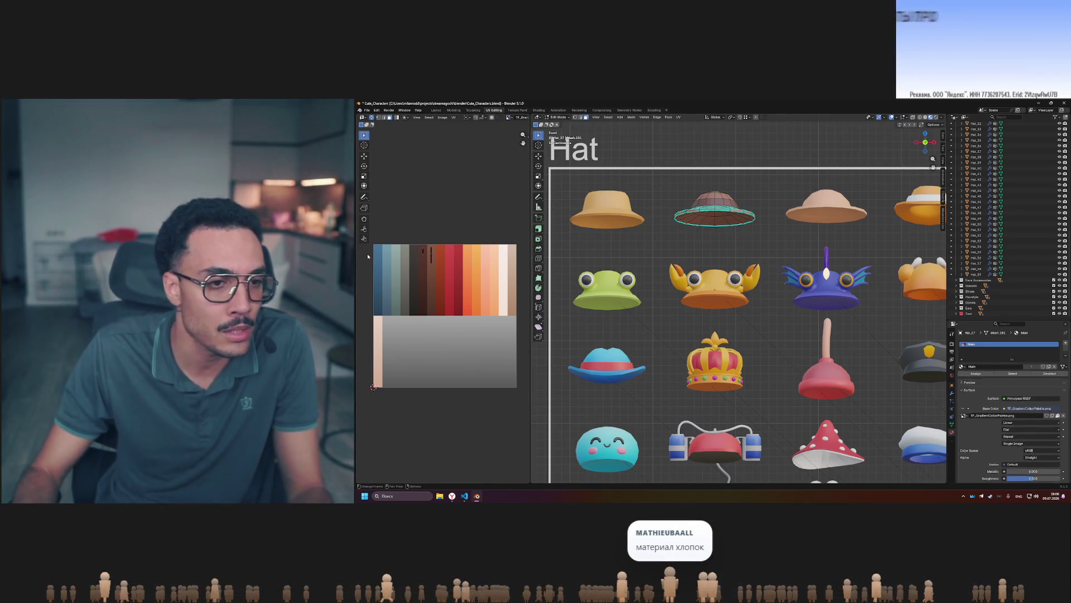
Slide the brown hat's UVs across red-brown, red and orange swatches, previewing each colour.
{"action": "key", "text": "Tab"}
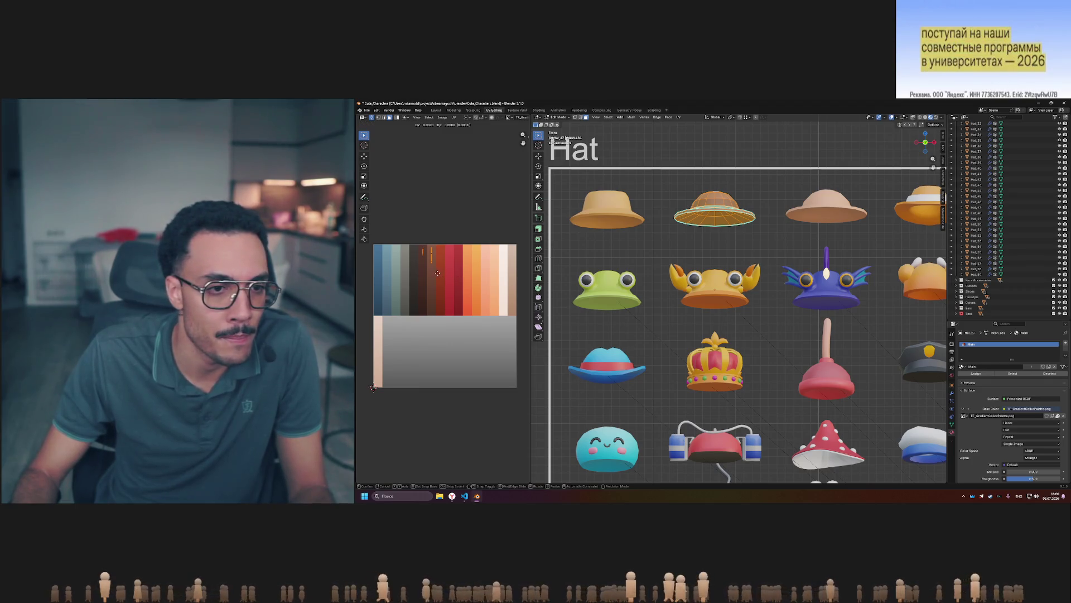
{"action": "left_click", "coordinate": [448, 273]}
{"action": "key", "text": "Tab"}
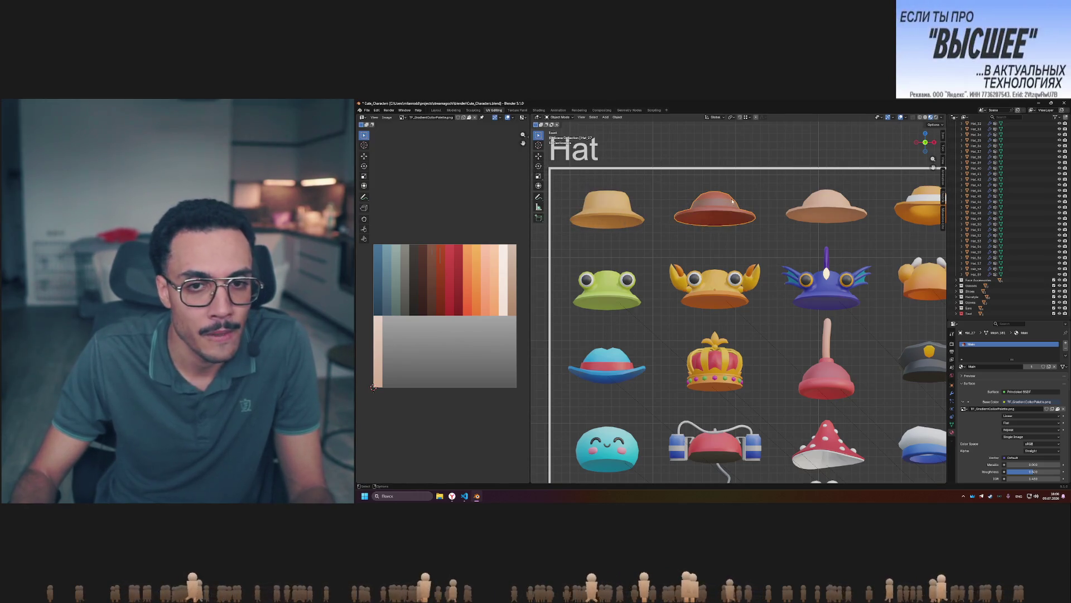
{"action": "key", "text": "Tab"}
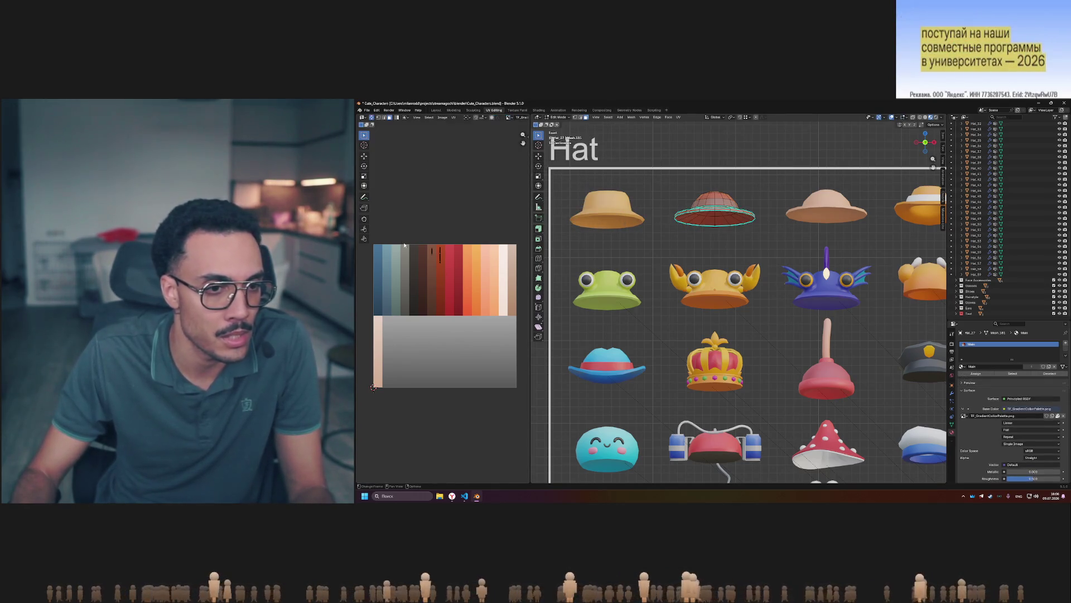
{"action": "key", "text": "g"}
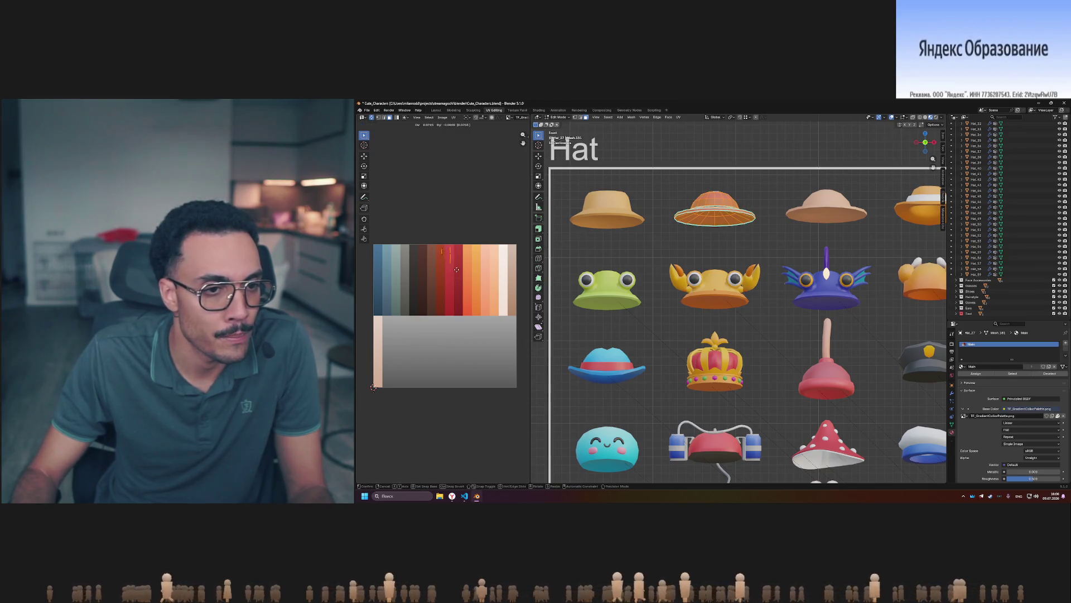
{"action": "key", "text": "Tab"}
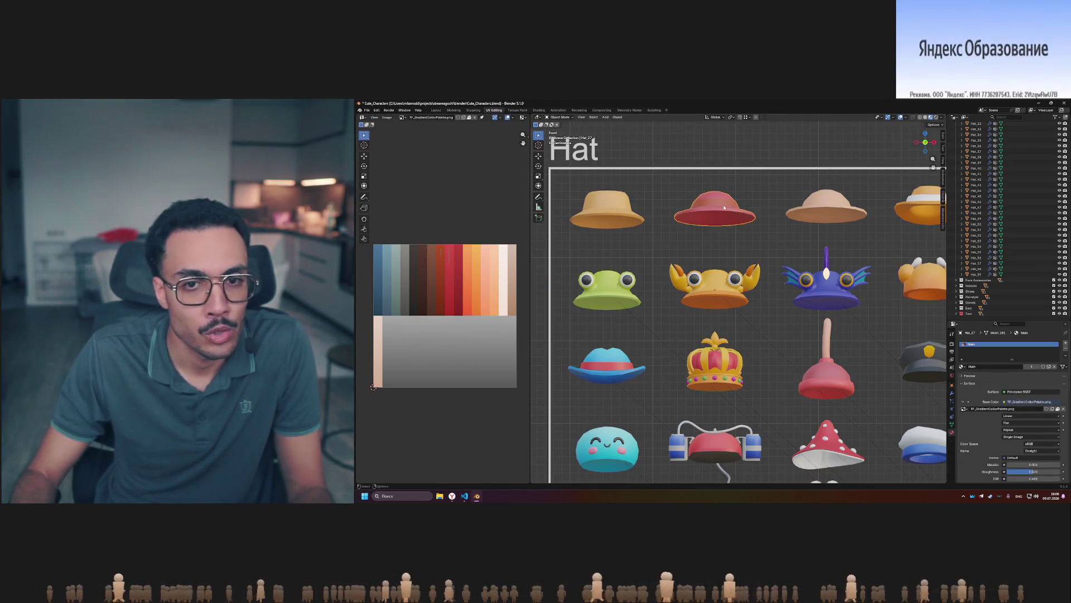
{"action": "key", "text": "Tab"}
{"action": "key", "text": "g"}
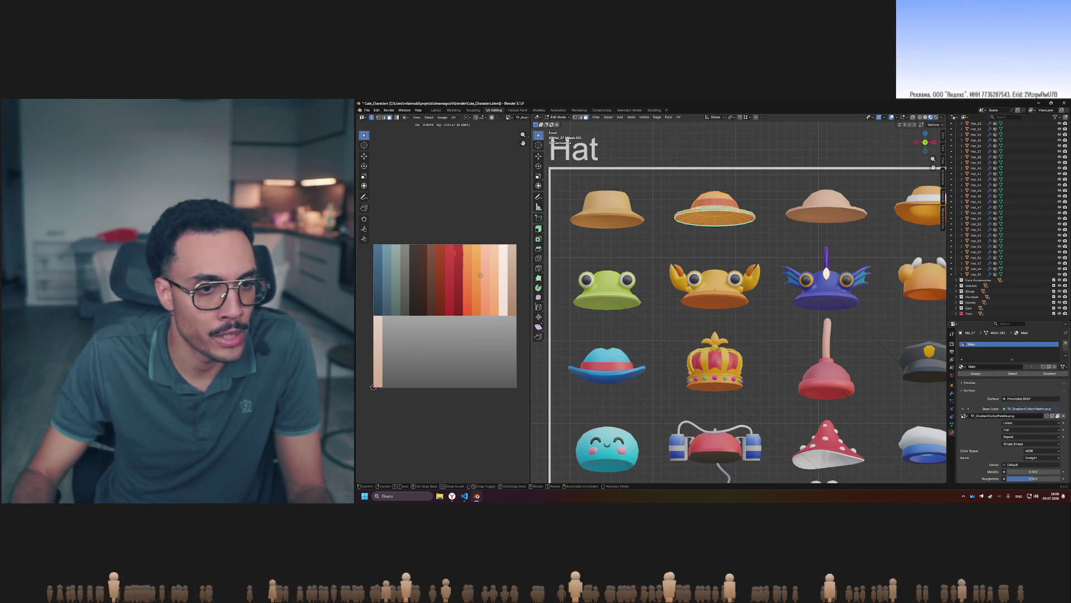
{"action": "left_click", "coordinate": [479, 275]}
{"action": "key", "text": "Tab"}
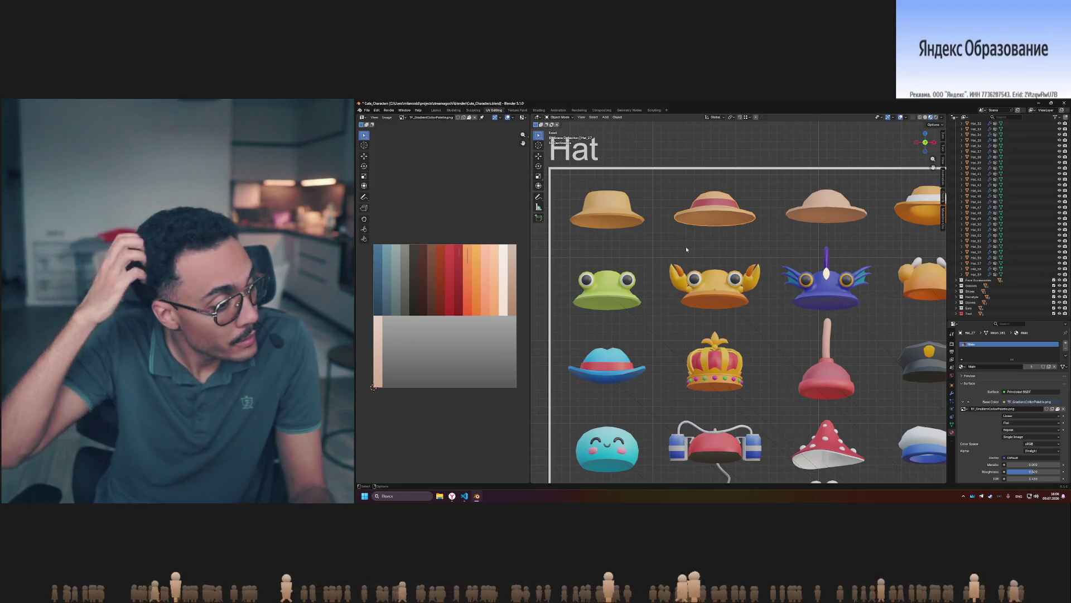
Toggle in and out of Edit Mode repeatedly to compare palette colours, settling toward blue-grey.
{"action": "key", "text": "Tab"}
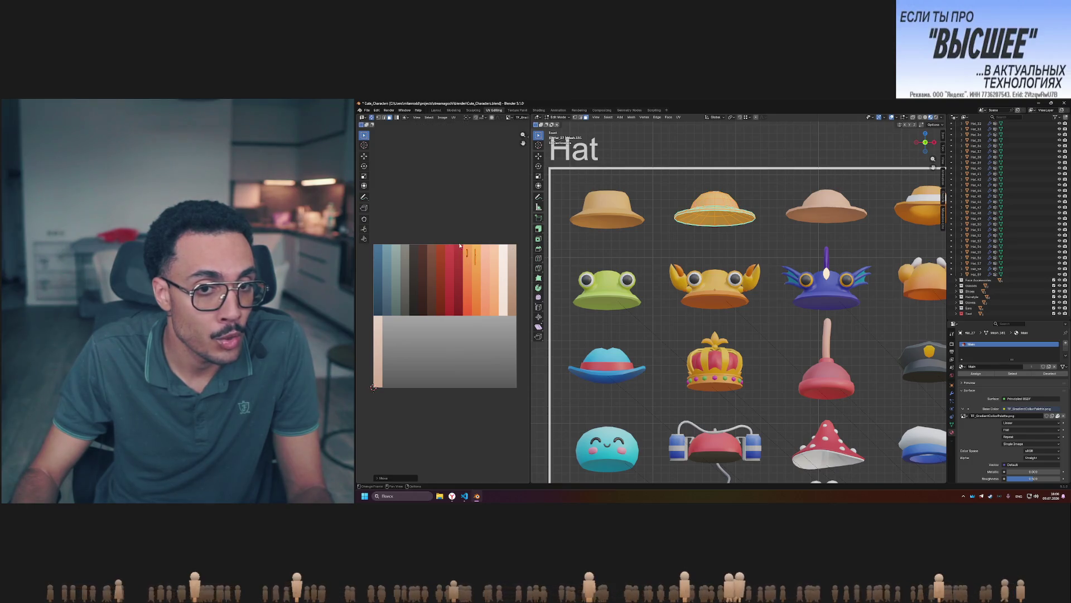
{"action": "key", "text": "Tab"}
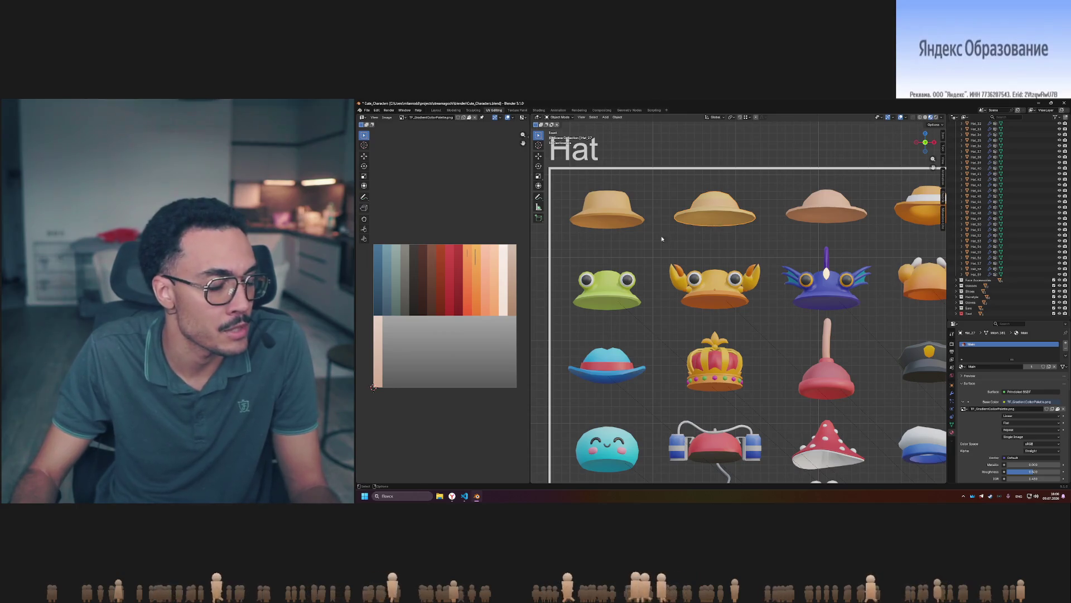
{"action": "key", "text": "Tab"}
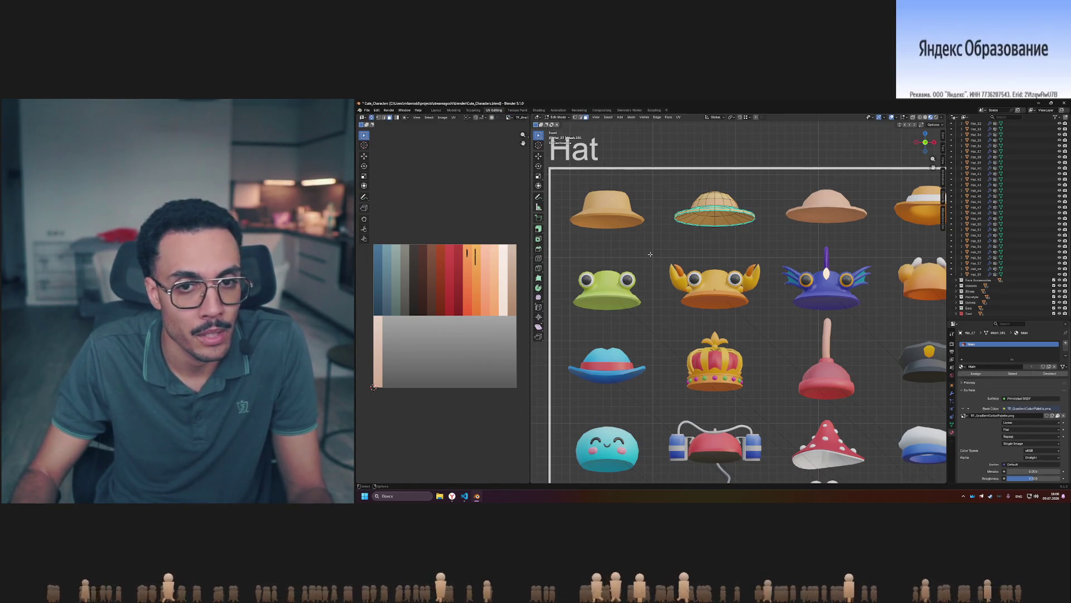
{"action": "key", "text": "Tab"}
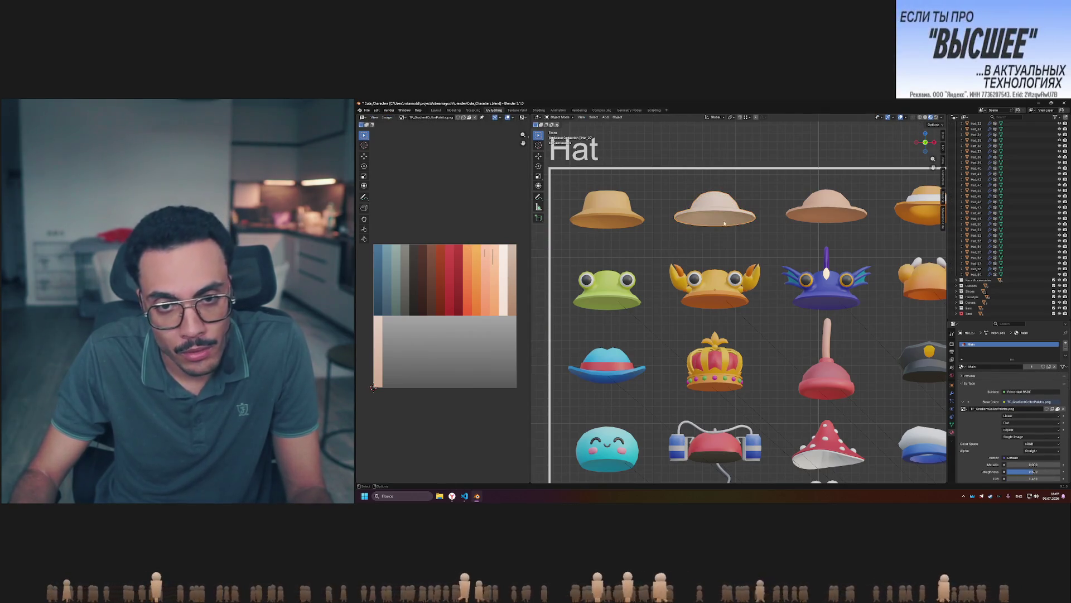
{"action": "key", "text": "Tab"}
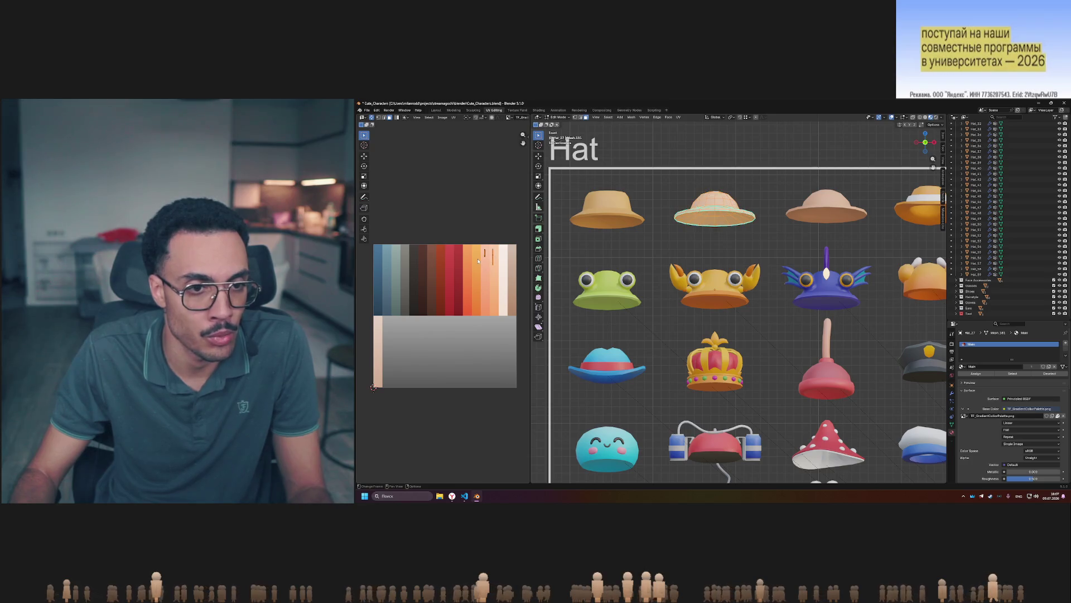
{"action": "key", "text": "Tab"}
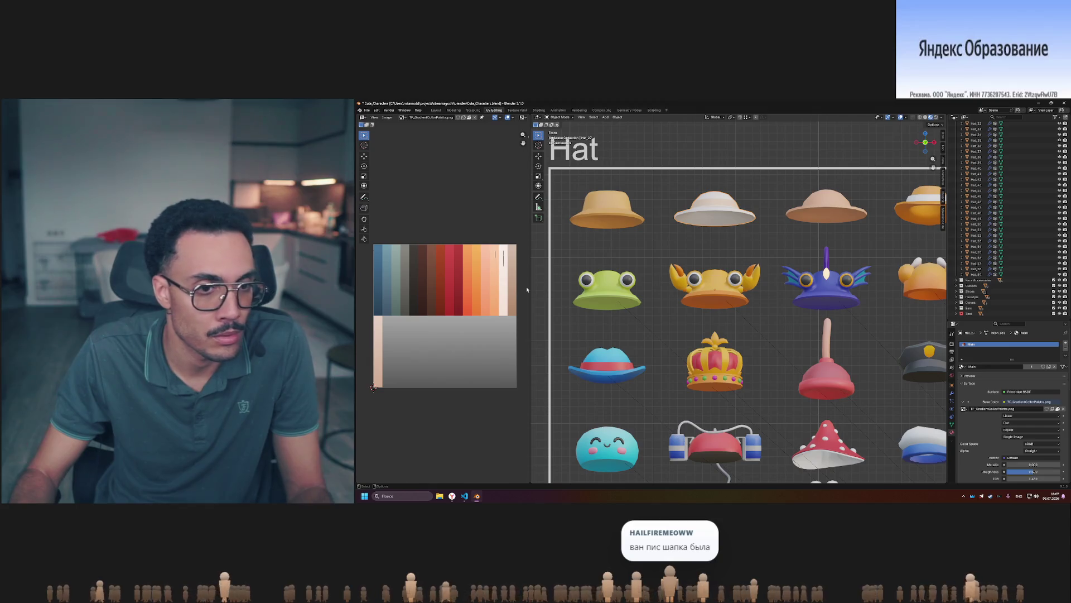
{"action": "key", "text": "Tab"}
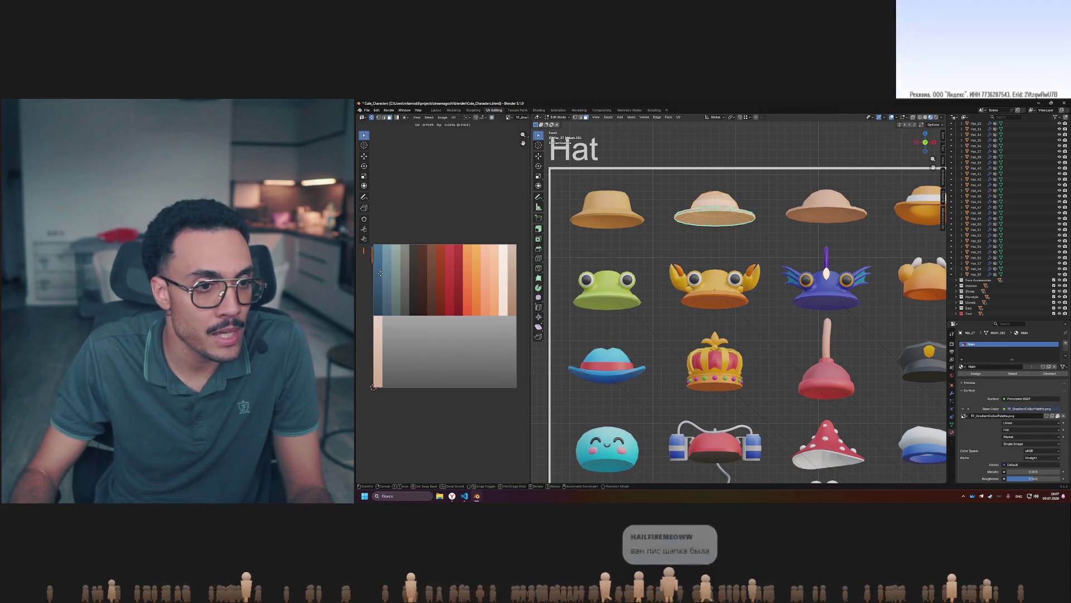
{"action": "key", "text": "Tab"}
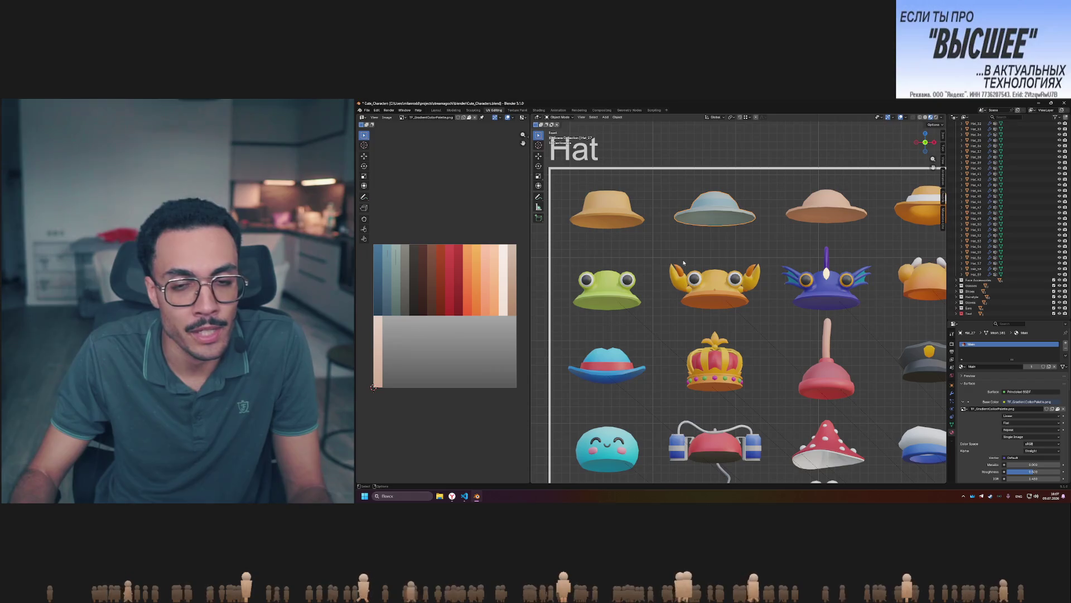
{"action": "key", "text": "Tab"}
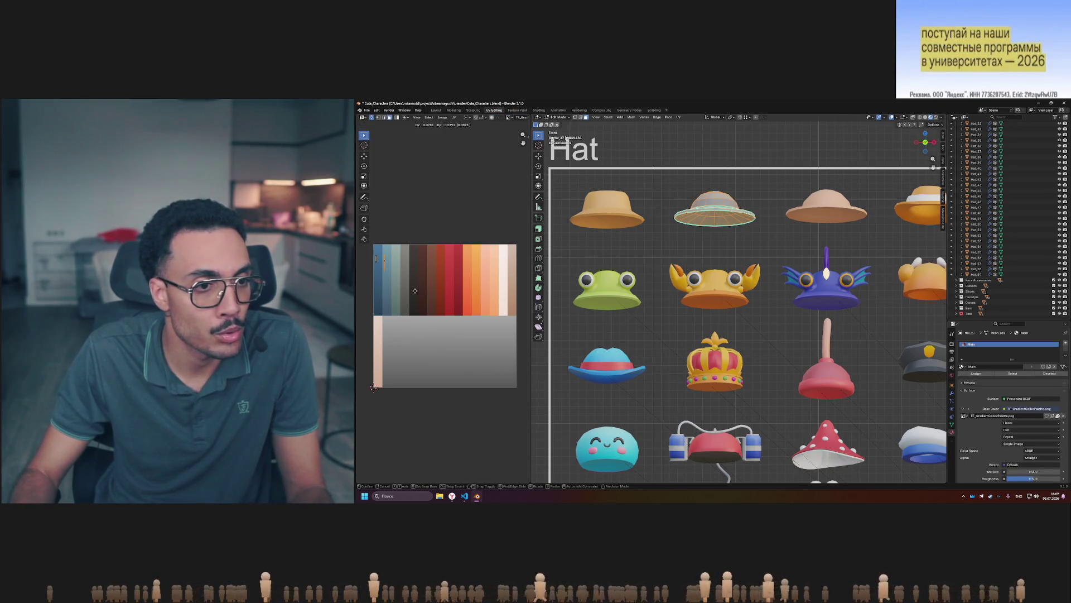
{"action": "key", "text": "Tab"}
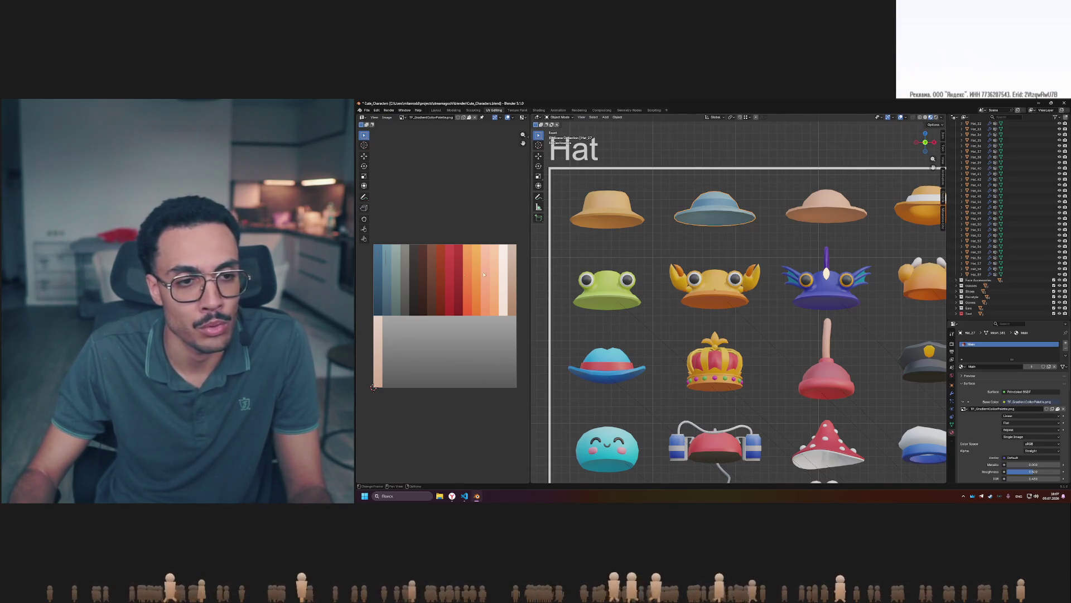
{"action": "key", "text": "Tab"}
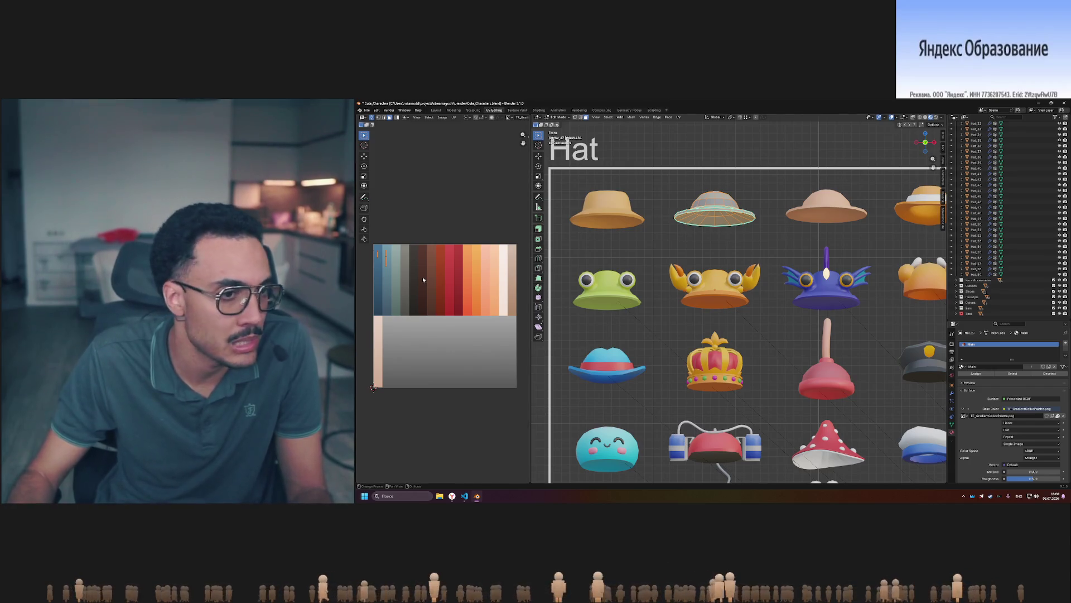
Cancel the pending UV move so the second hat stays brown with its darker band.
{"action": "key", "text": "g"}
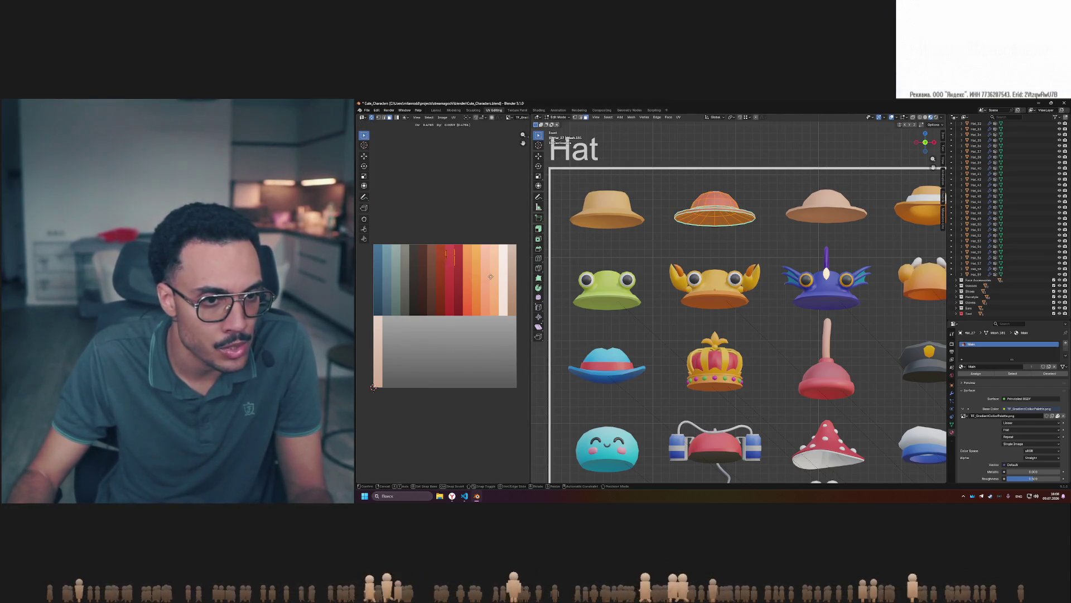
{"action": "key", "text": "Escape"}
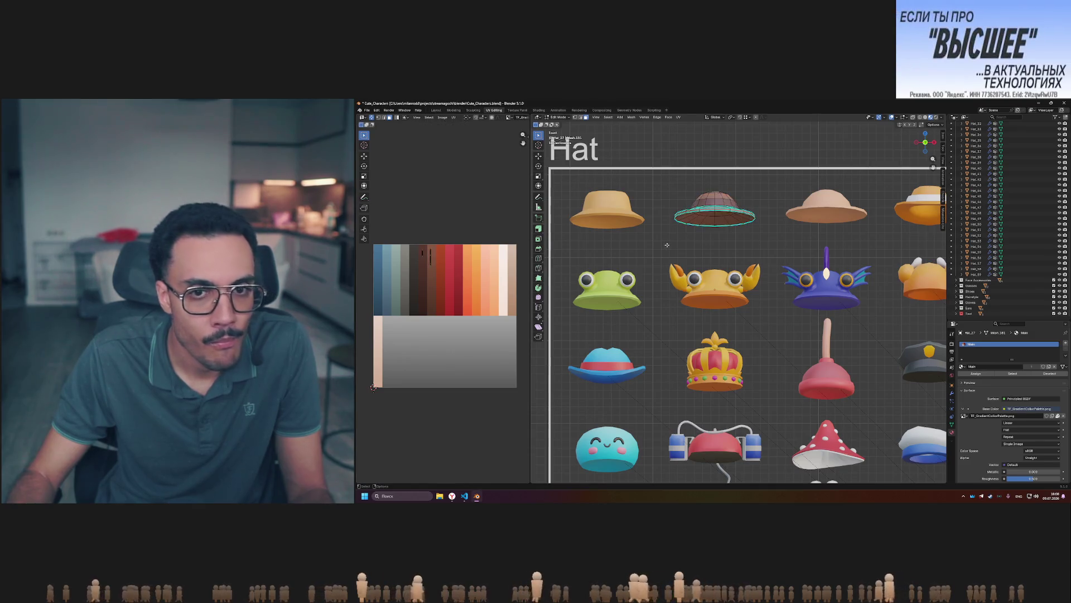
{"action": "key", "text": "Tab"}
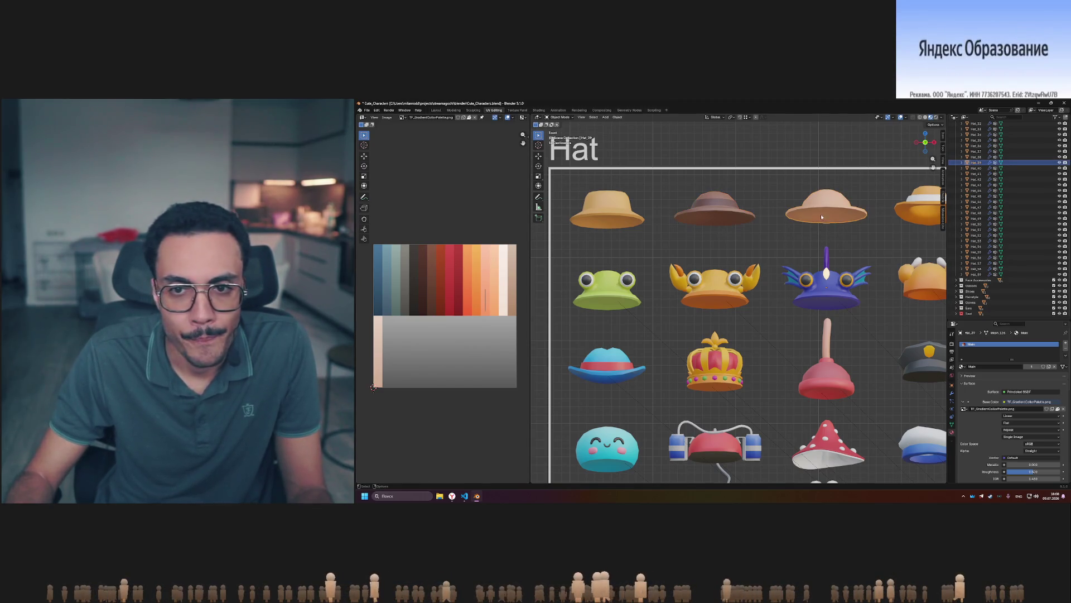
Move the third top-row hat's UVs onto a warm tan palette swatch.
{"action": "key", "text": "Tab"}
{"action": "key", "text": "g"}
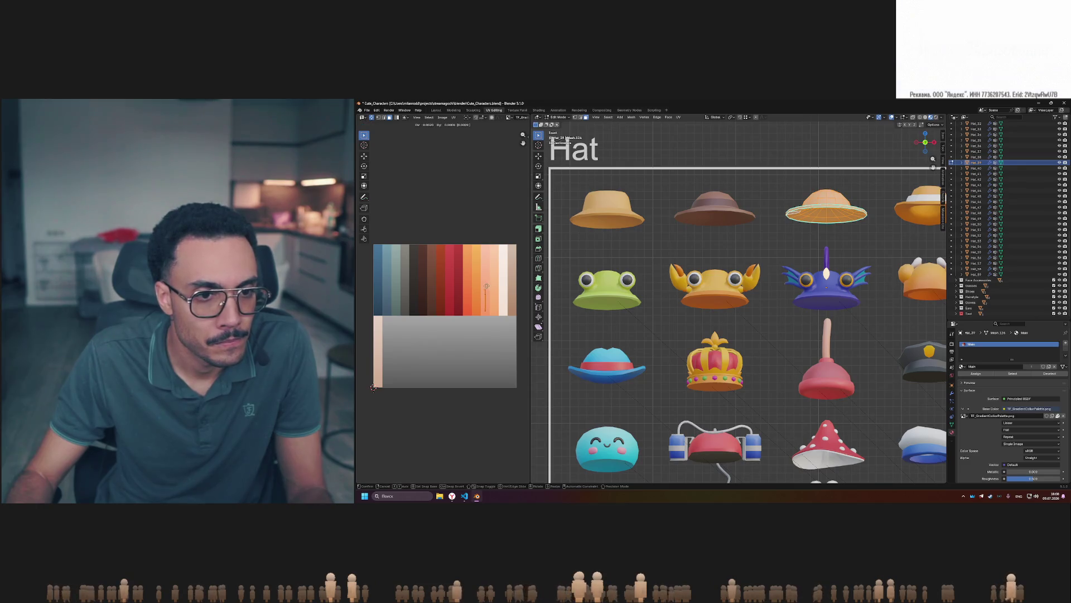
{"action": "left_click", "coordinate": [478, 285]}
{"action": "key", "text": "Tab"}
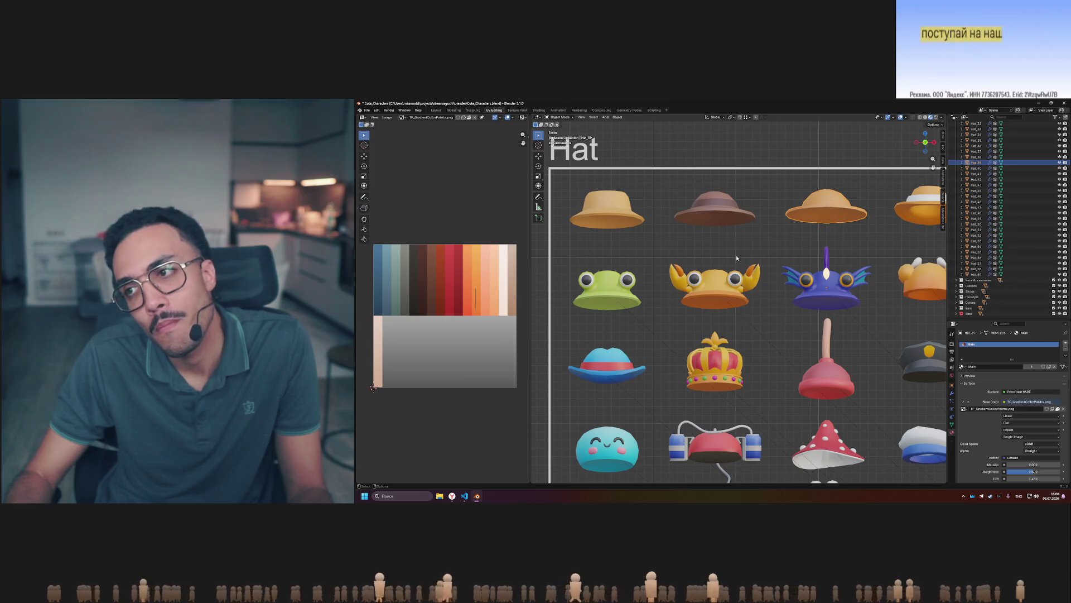
{"action": "scroll", "coordinate": [733, 252], "scroll_direction": "down", "scroll_amount": 5}
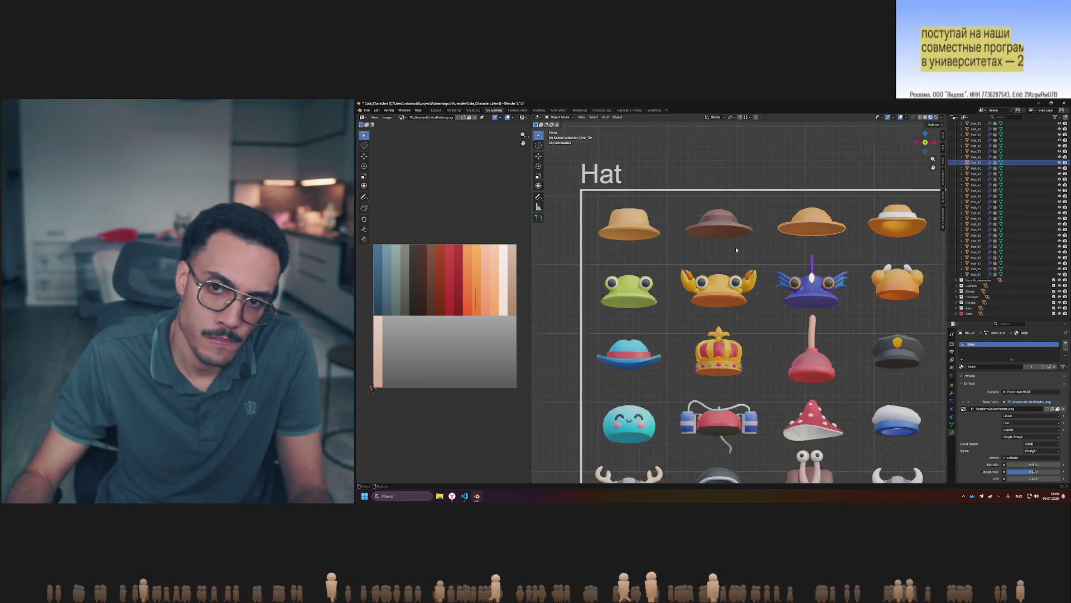
{"action": "middle_click_drag", "start_coordinate": [817, 240], "coordinate": [707, 235], "text": "shift"}
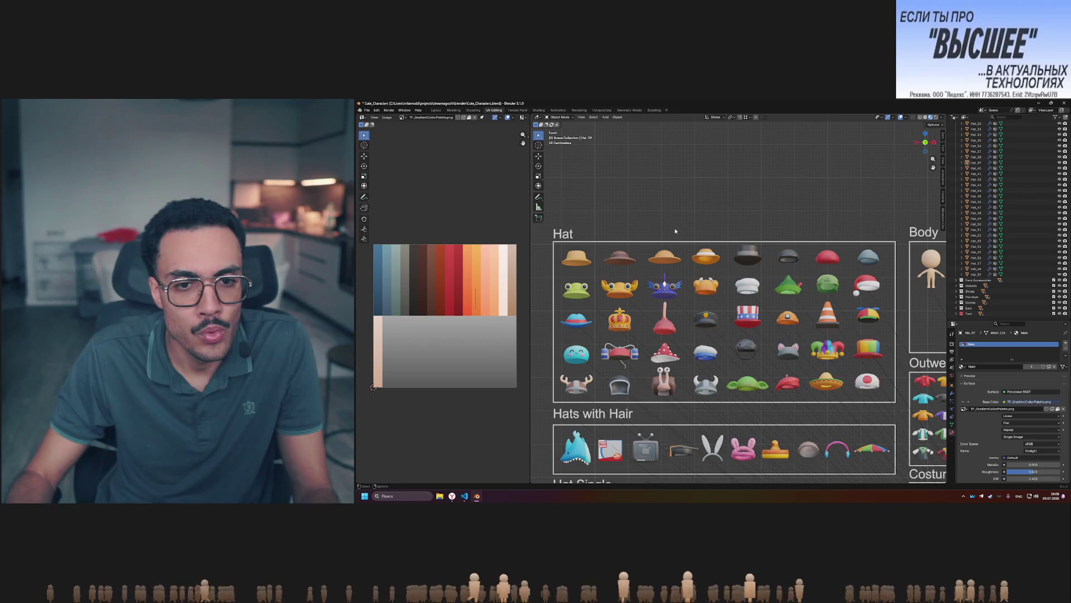
{"action": "middle_click_drag", "start_coordinate": [706, 232], "coordinate": [724, 232], "text": "shift"}
{"action": "scroll", "coordinate": [686, 226], "scroll_direction": "up", "scroll_amount": 5}
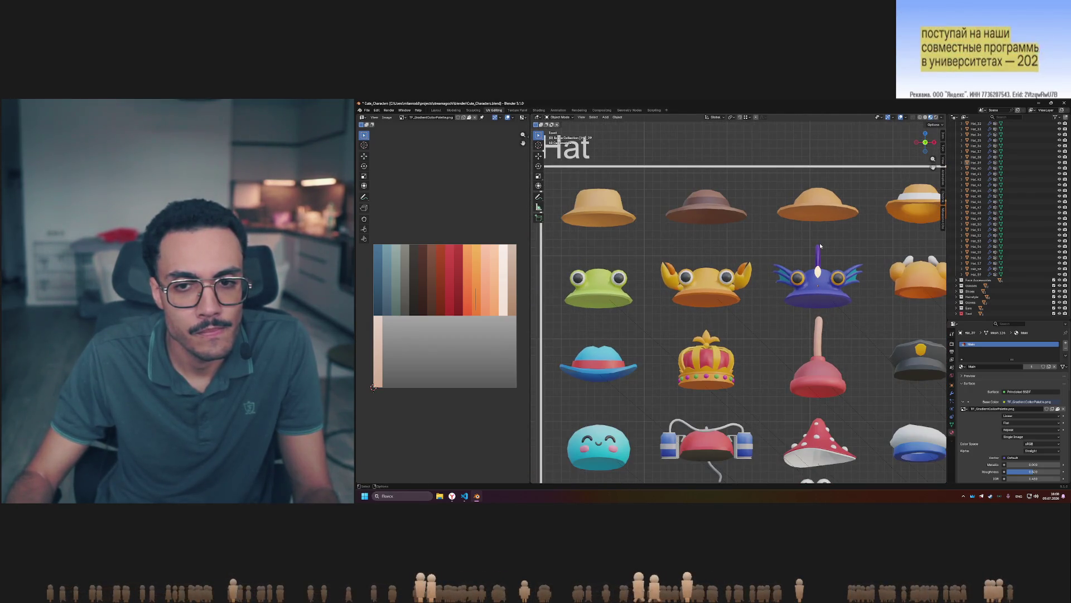
{"action": "left_click", "coordinate": [710, 291]}
{"action": "key", "text": "Tab"}
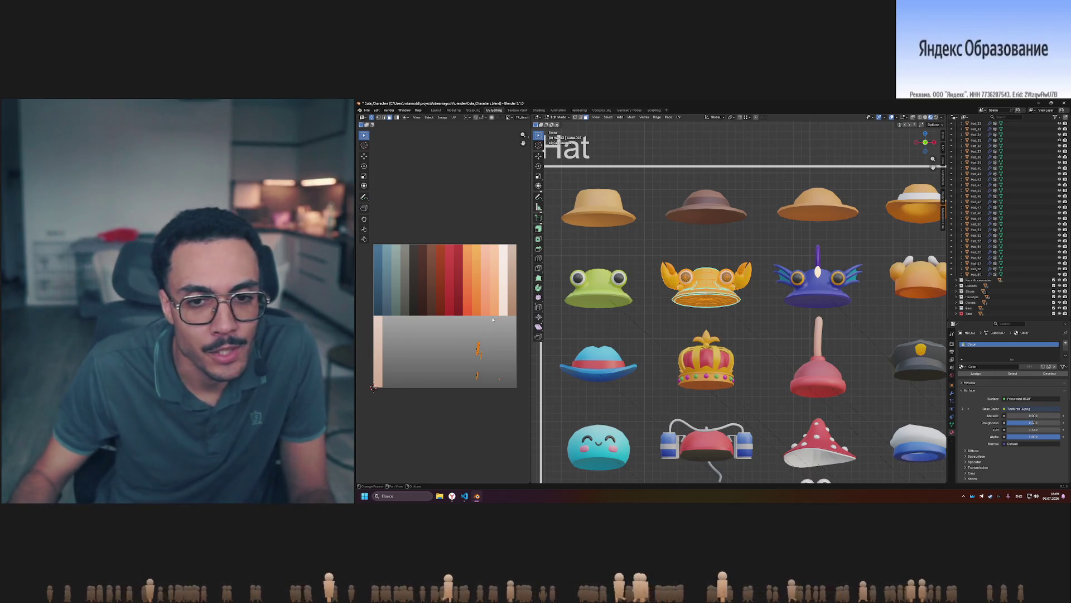
{"action": "left_click", "coordinate": [501, 330]}
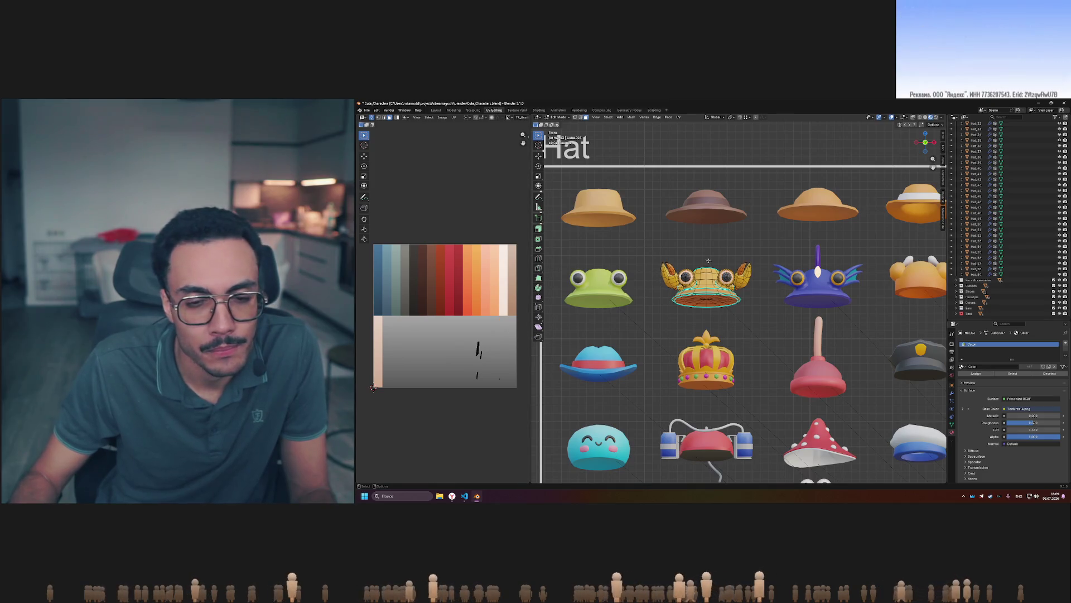
{"action": "key", "text": "Tab"}
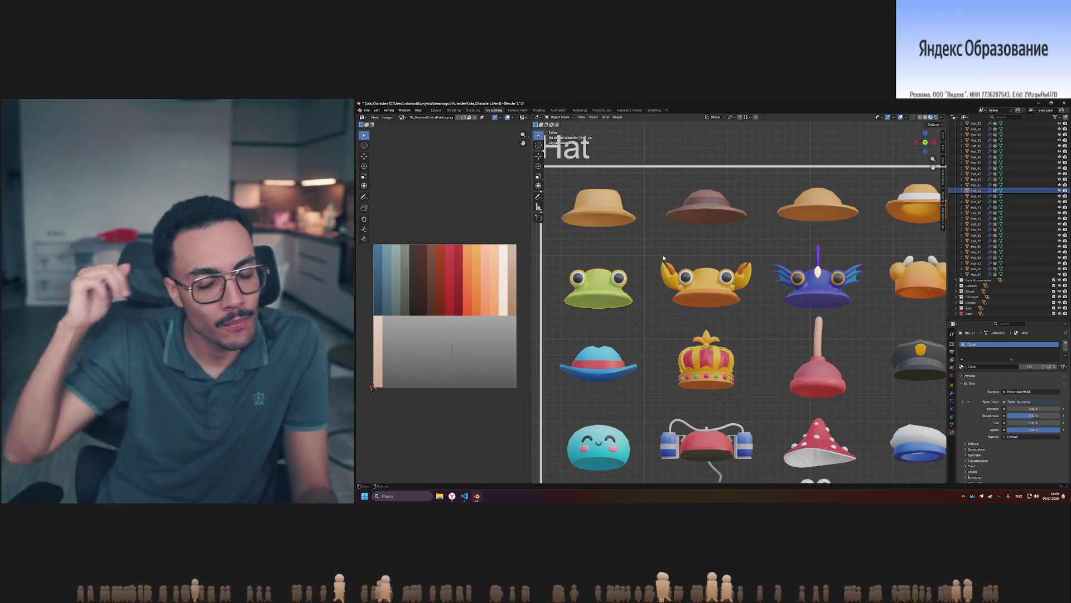
{"action": "scroll", "coordinate": [663, 262], "scroll_direction": "down", "scroll_amount": 8}
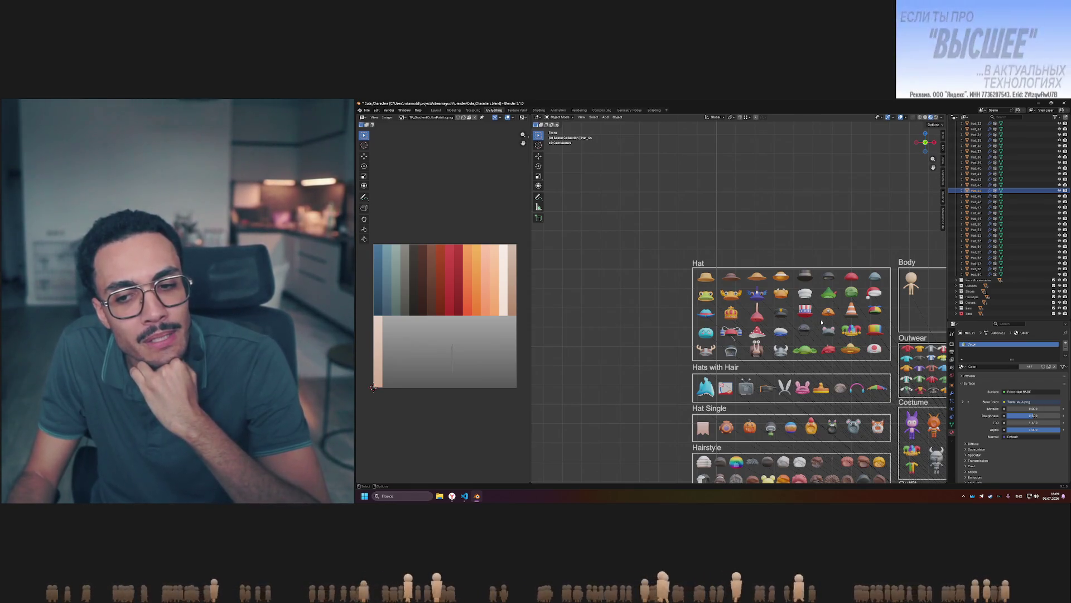
{"action": "scroll", "coordinate": [818, 352], "scroll_direction": "up", "scroll_amount": 5}
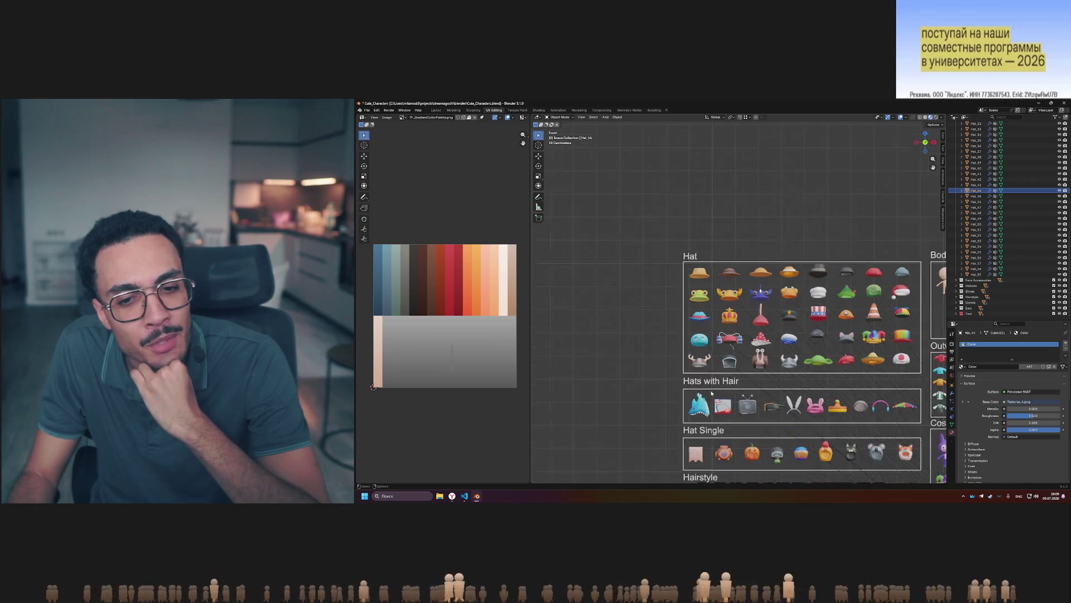
{"action": "scroll", "coordinate": [836, 362], "scroll_direction": "down", "scroll_amount": 3}
{"action": "middle_click_drag", "start_coordinate": [836, 361], "coordinate": [801, 308], "text": "shift"}
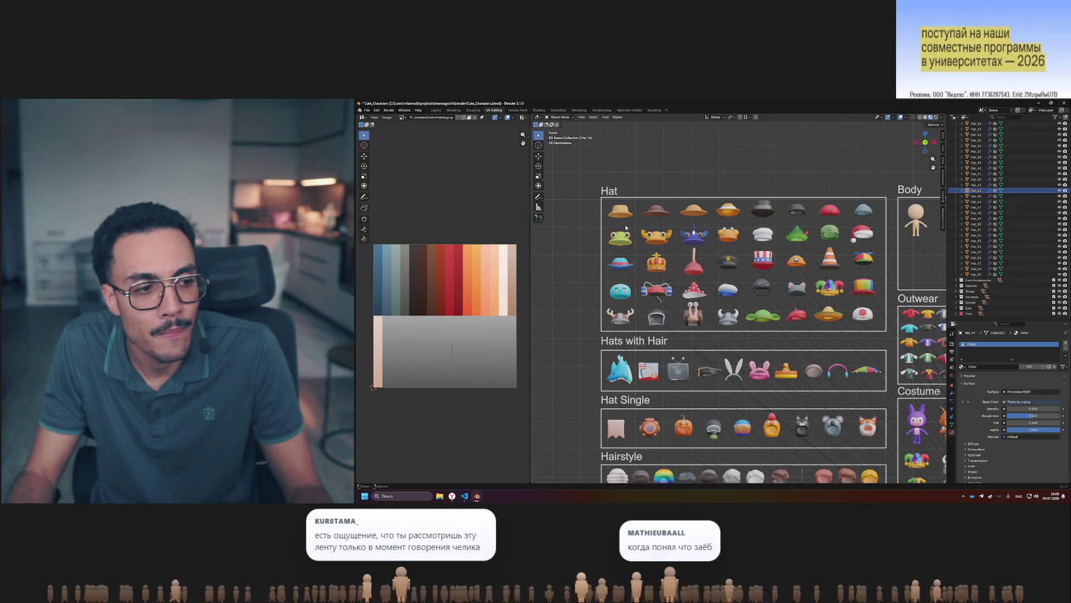
{"action": "scroll", "coordinate": [625, 227], "scroll_direction": "up", "scroll_amount": 4}
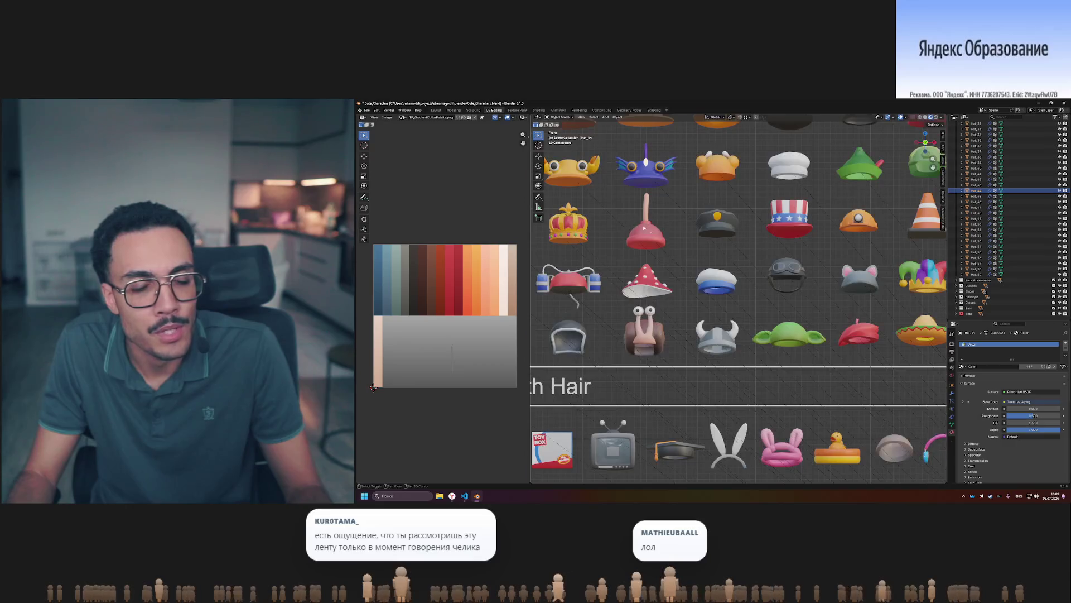
{"action": "middle_click_drag", "start_coordinate": [645, 229], "coordinate": [777, 290], "text": "shift"}
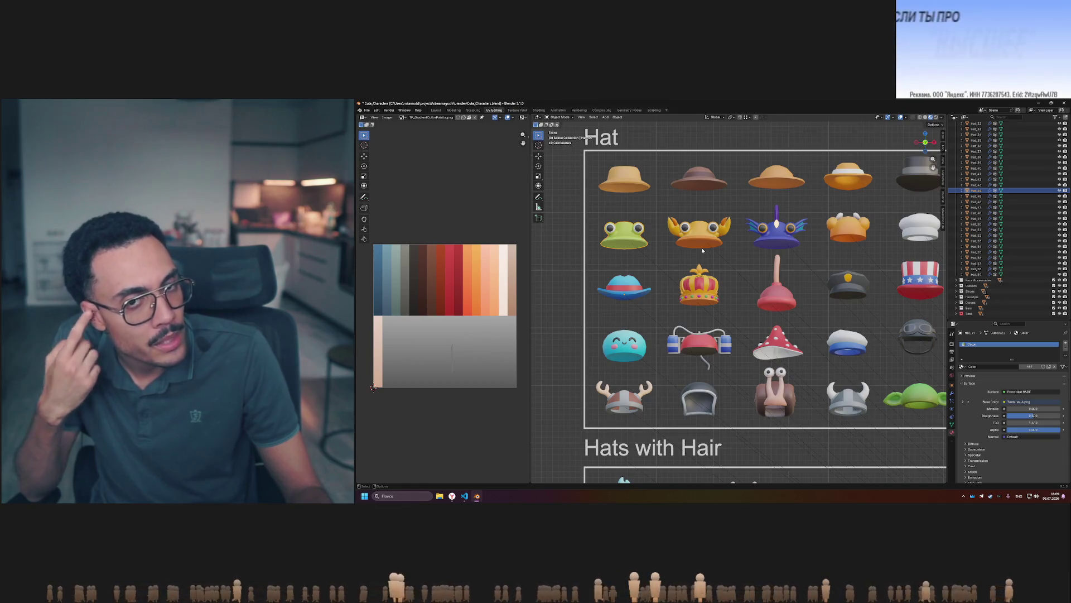
{"action": "scroll", "coordinate": [681, 198], "scroll_direction": "up", "scroll_amount": 1}
{"action": "scroll", "coordinate": [681, 198], "scroll_direction": "up", "scroll_amount": 1}
{"action": "middle_click_drag", "start_coordinate": [672, 136], "coordinate": [719, 222], "text": "shift"}
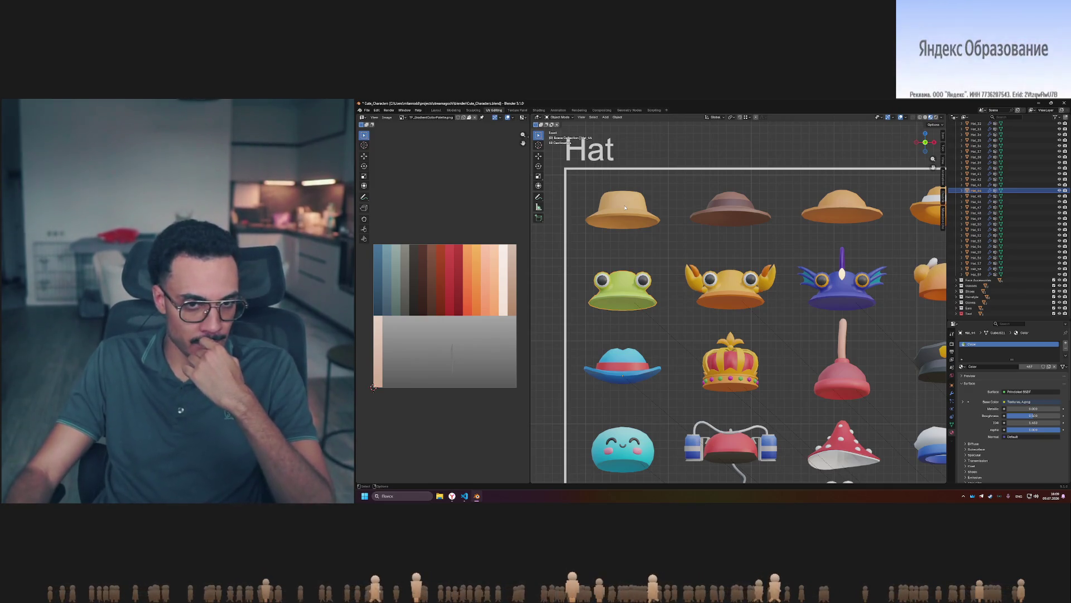
Reselect the third hat in the top row after an accidental deselect.
{"action": "left_click", "coordinate": [673, 208]}
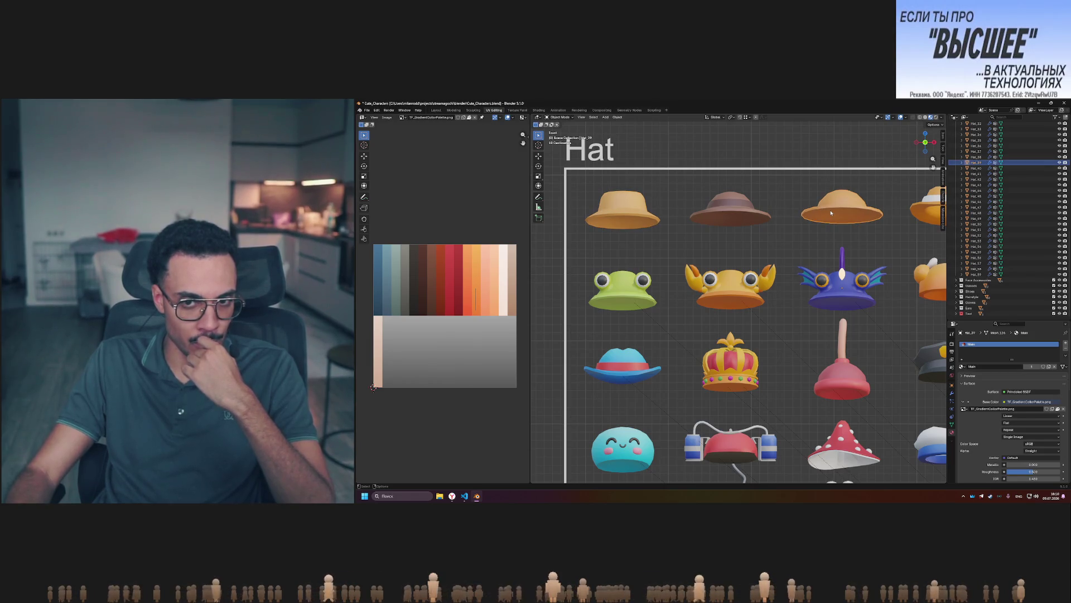
{"action": "left_click", "coordinate": [707, 172]}
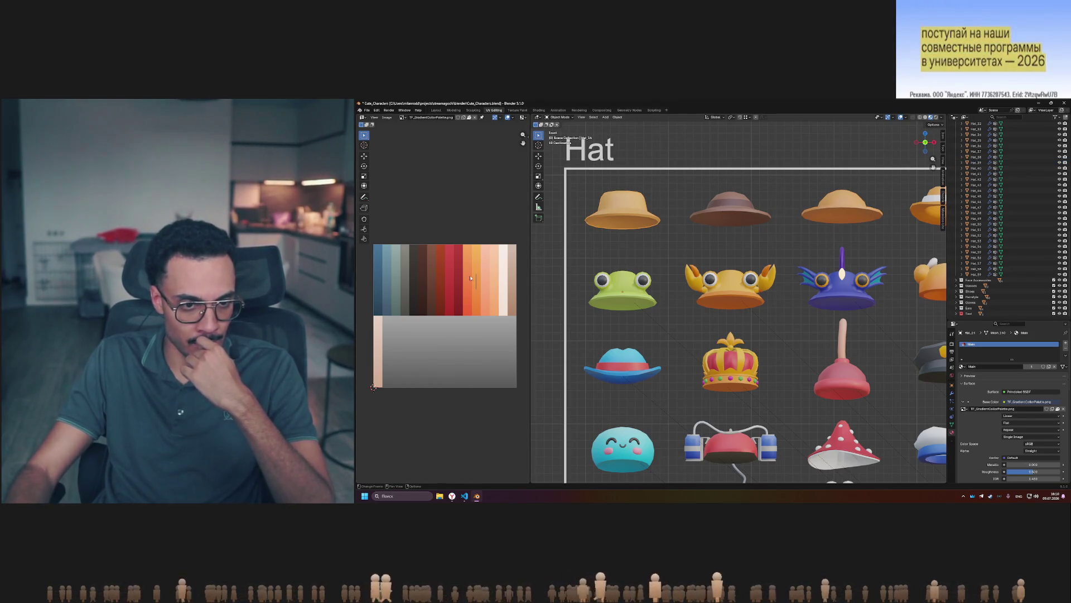
{"action": "key", "text": "ctrl+z"}
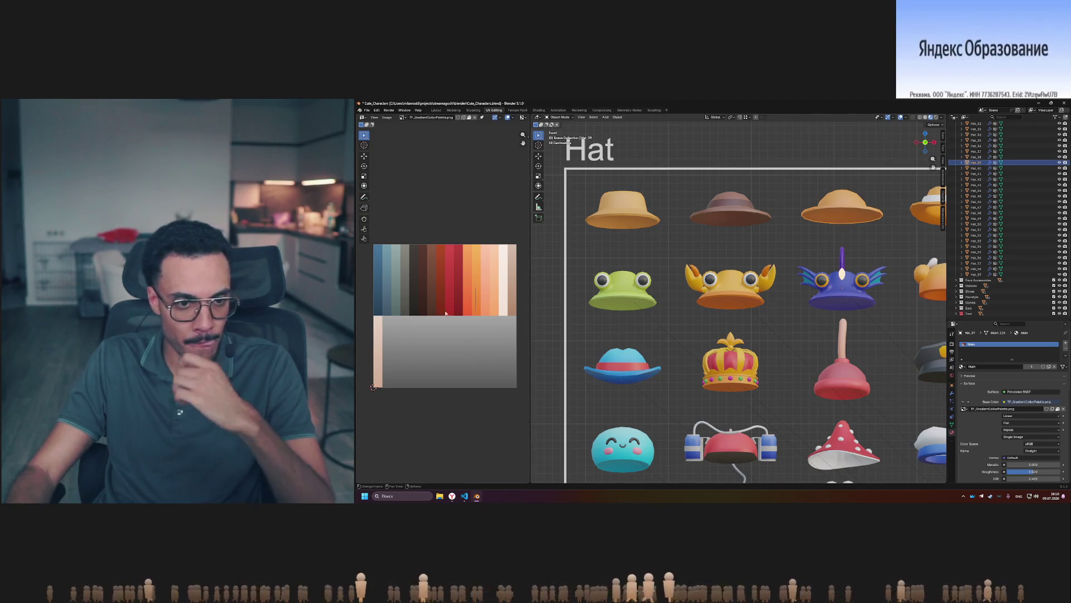
Nudge the third hat's UVs to another tan shade, then open Telegram's Saved Messages.
{"action": "key", "text": "Tab"}
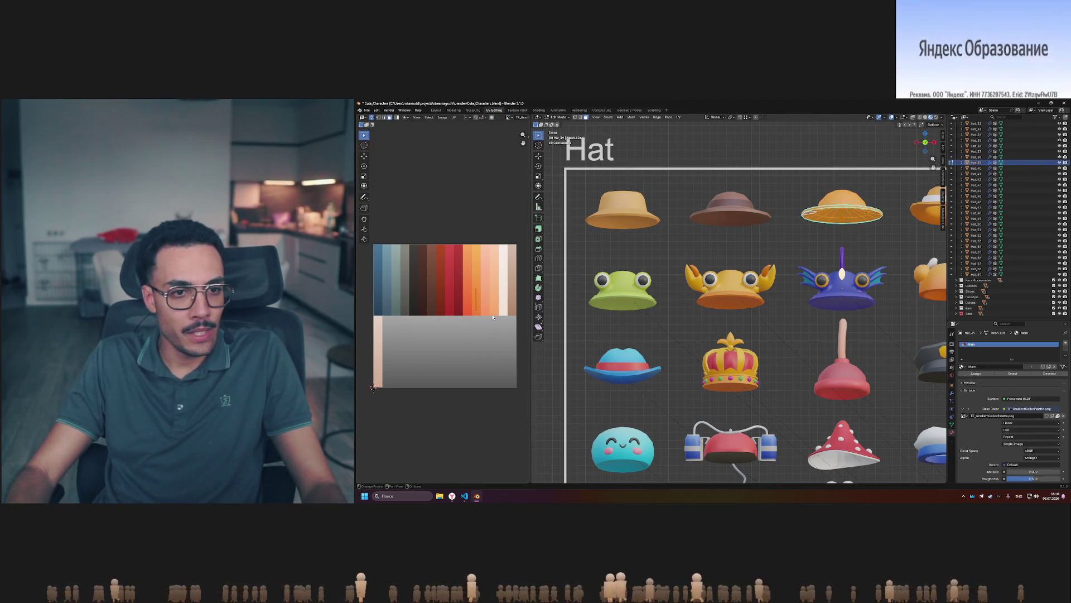
{"action": "key", "text": "g"}
{"action": "key", "text": "Tab"}
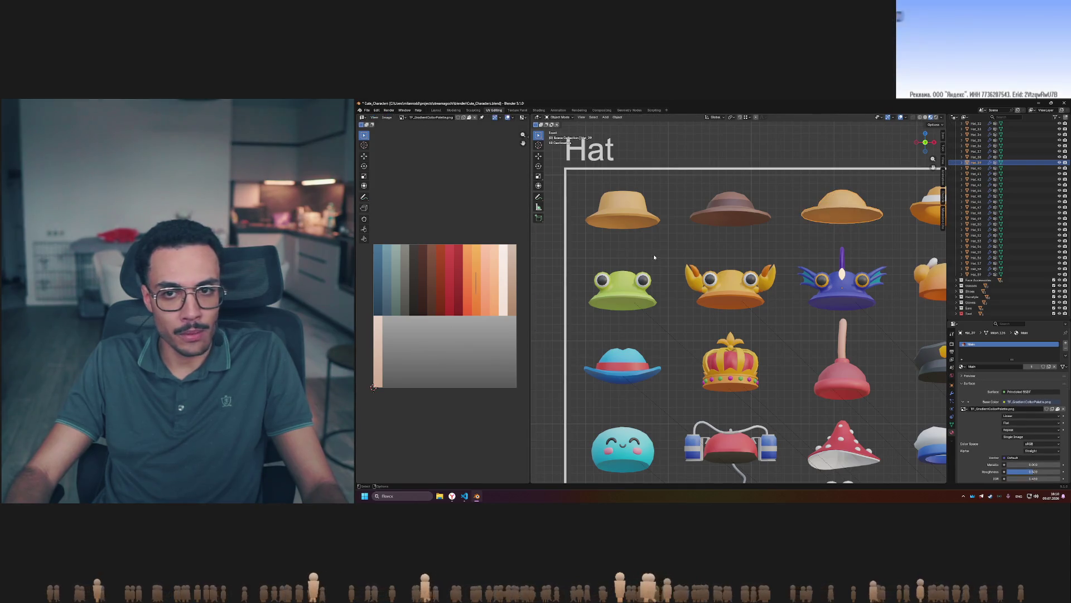
{"action": "middle_click_drag", "start_coordinate": [828, 244], "coordinate": [776, 284], "text": "shift"}
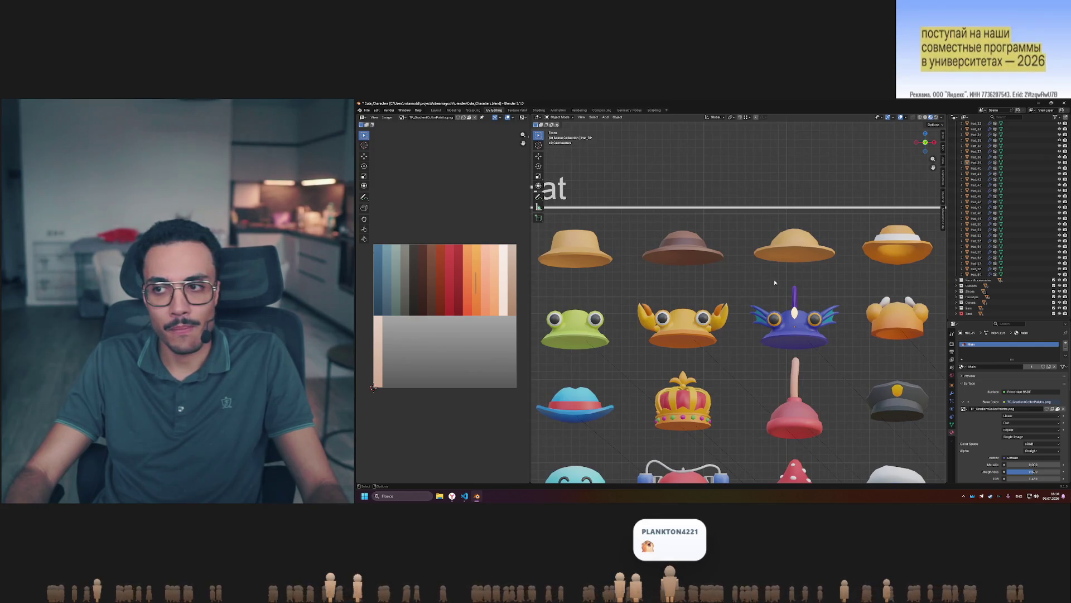
{"action": "left_click", "coordinate": [991, 496]}
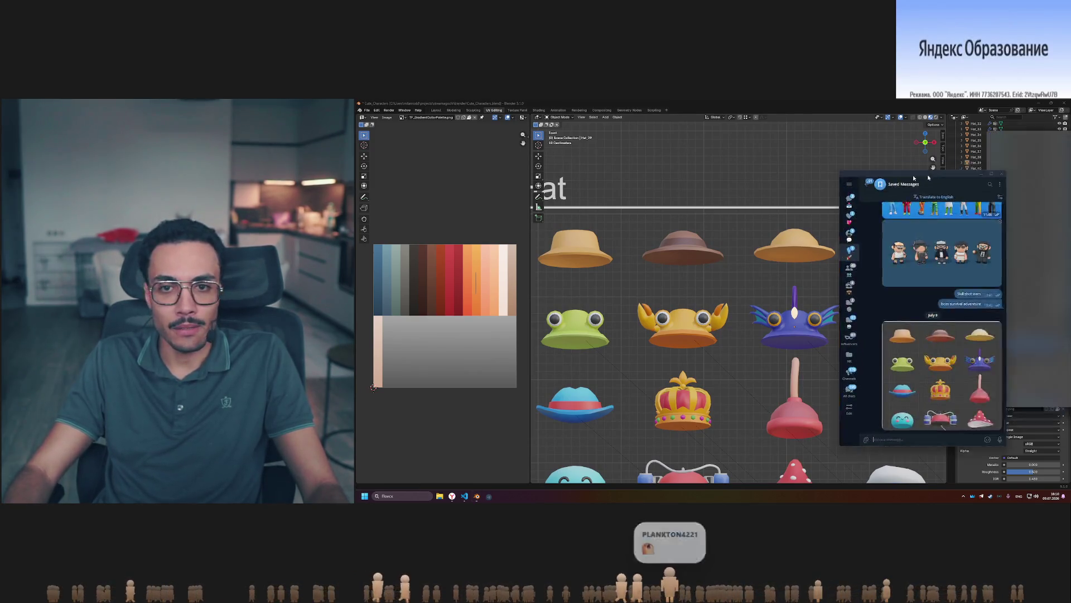
{"action": "left_click_drag", "start_coordinate": [948, 153], "coordinate": [721, 141]}
{"action": "left_click", "coordinate": [784, 308]}
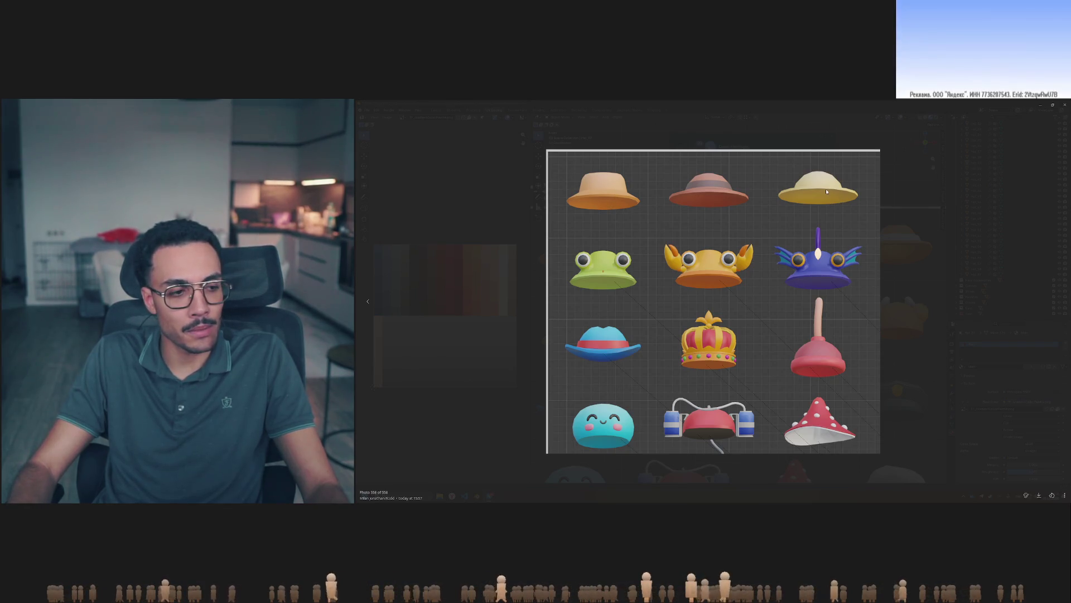
{"action": "left_click", "coordinate": [892, 198]}
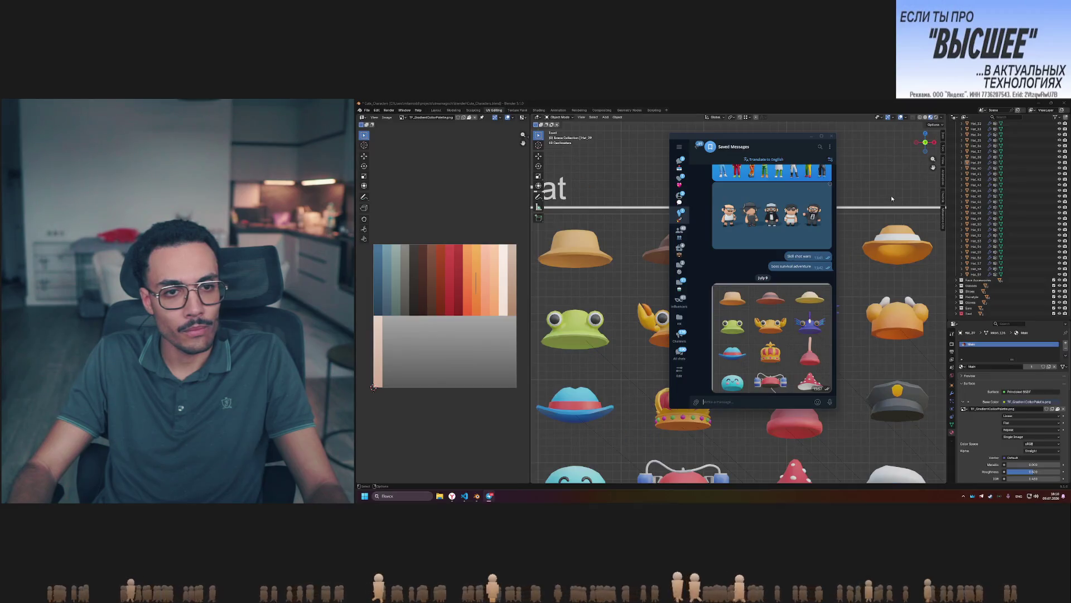
{"action": "left_click", "coordinate": [374, 387]}
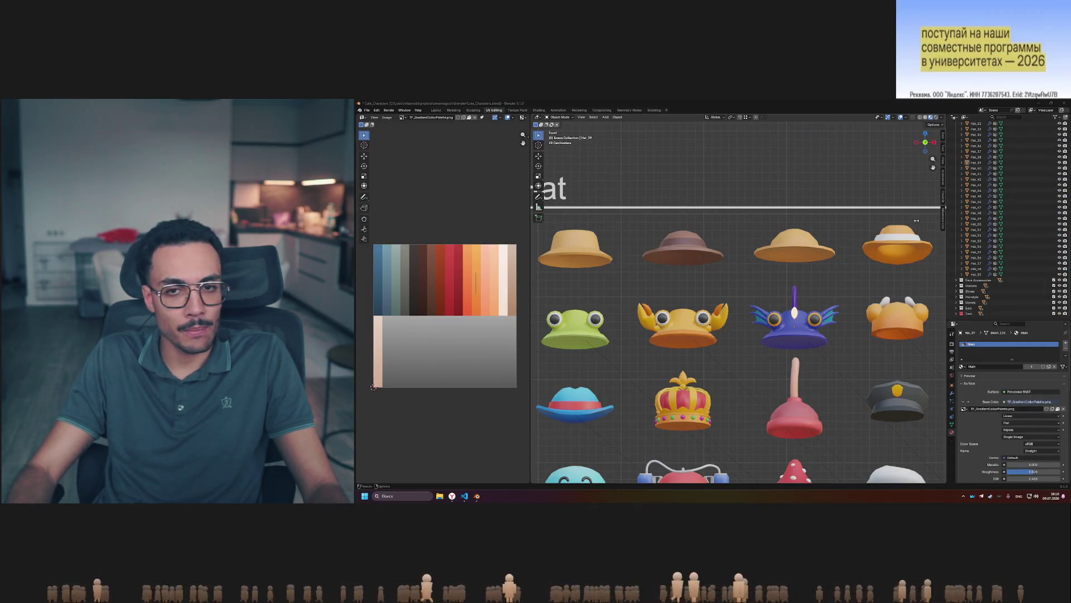
{"action": "left_click", "coordinate": [790, 246]}
Shift the third hat's UVs back onto a pale beige swatch, then select the frog hat.
{"action": "key", "text": "Tab"}
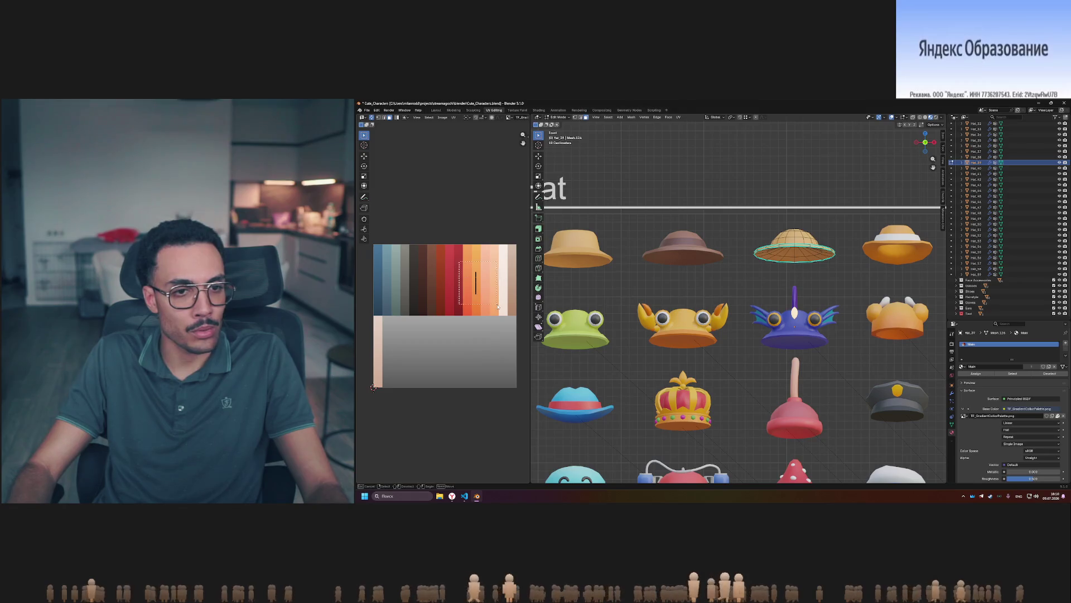
{"action": "key", "text": "g"}
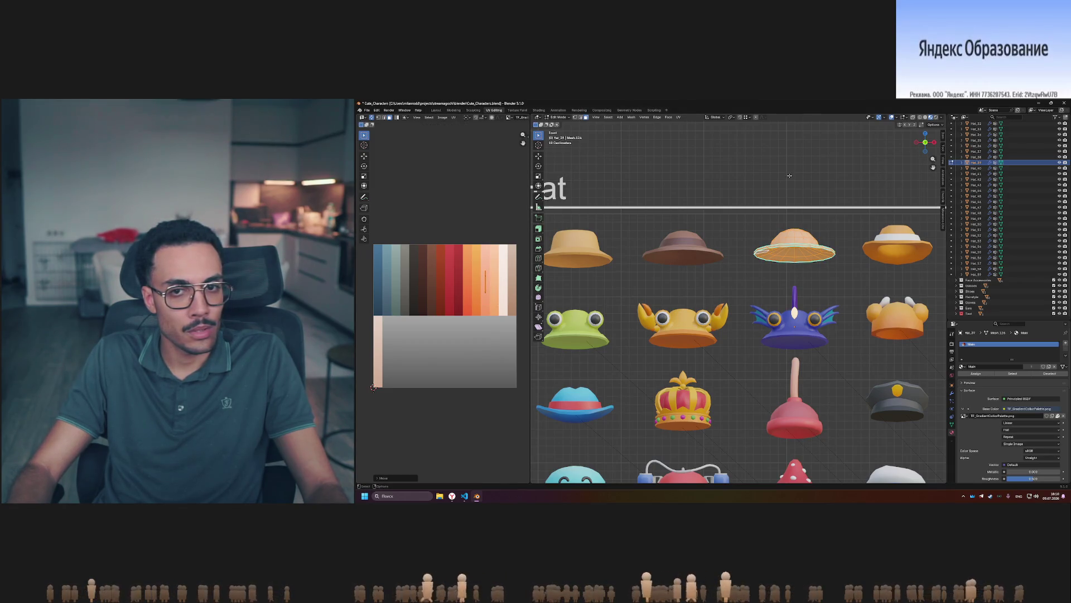
{"action": "key", "text": "Tab"}
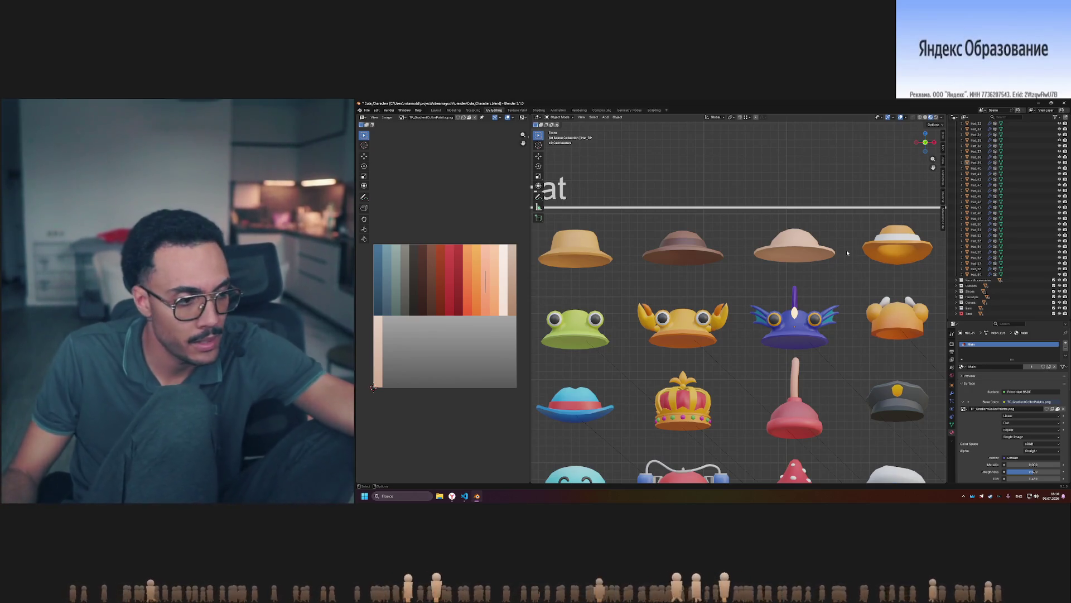
{"action": "left_click", "coordinate": [589, 333]}
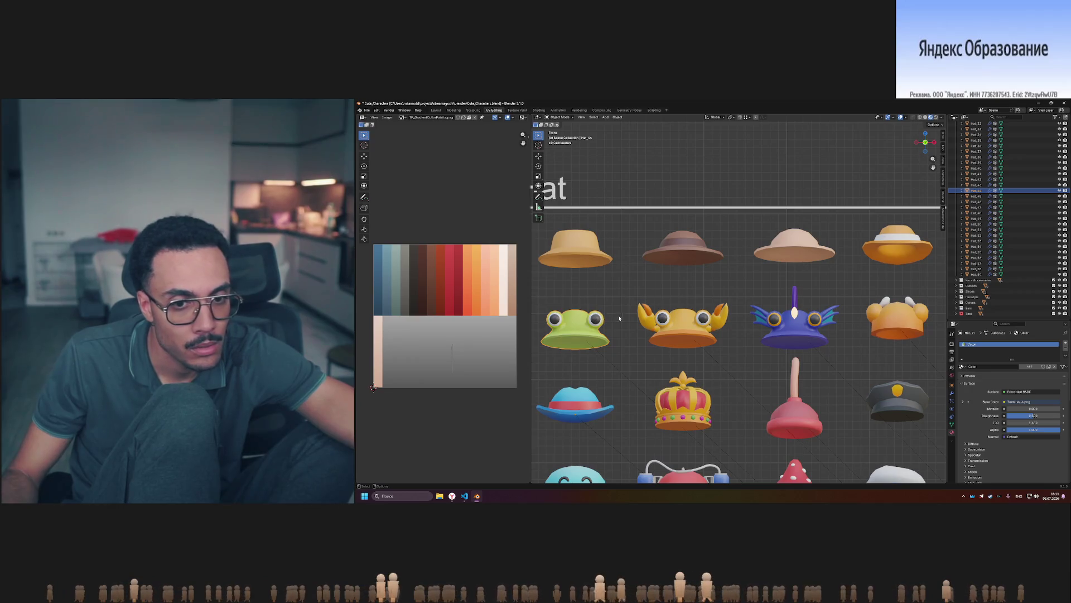
Pan across the hat grid to the crab hat and enter Edit Mode on it.
{"action": "middle_click_drag", "start_coordinate": [618, 319], "coordinate": [670, 303], "text": "shift"}
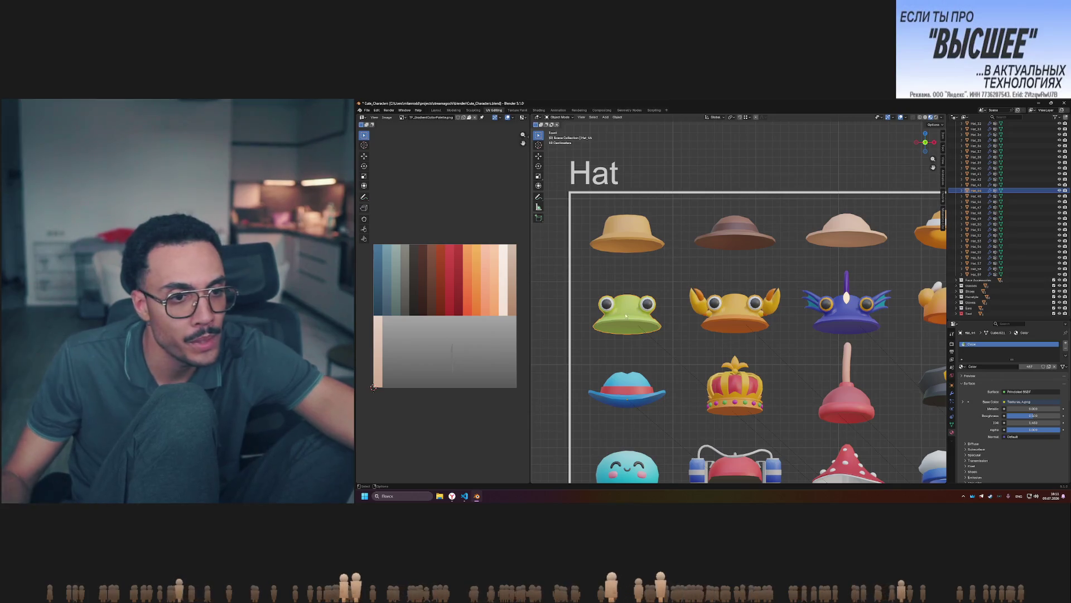
{"action": "scroll", "coordinate": [706, 322], "scroll_direction": "right", "scroll_amount": 3}
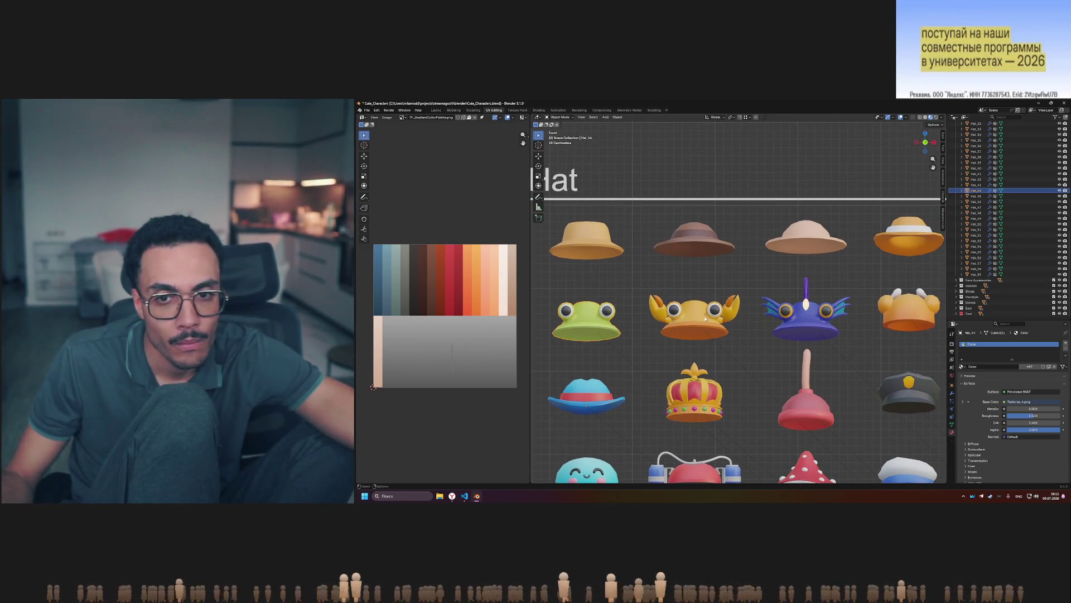
{"action": "middle_click_drag", "start_coordinate": [704, 324], "coordinate": [772, 319], "text": "shift"}
{"action": "key", "text": "Tab"}
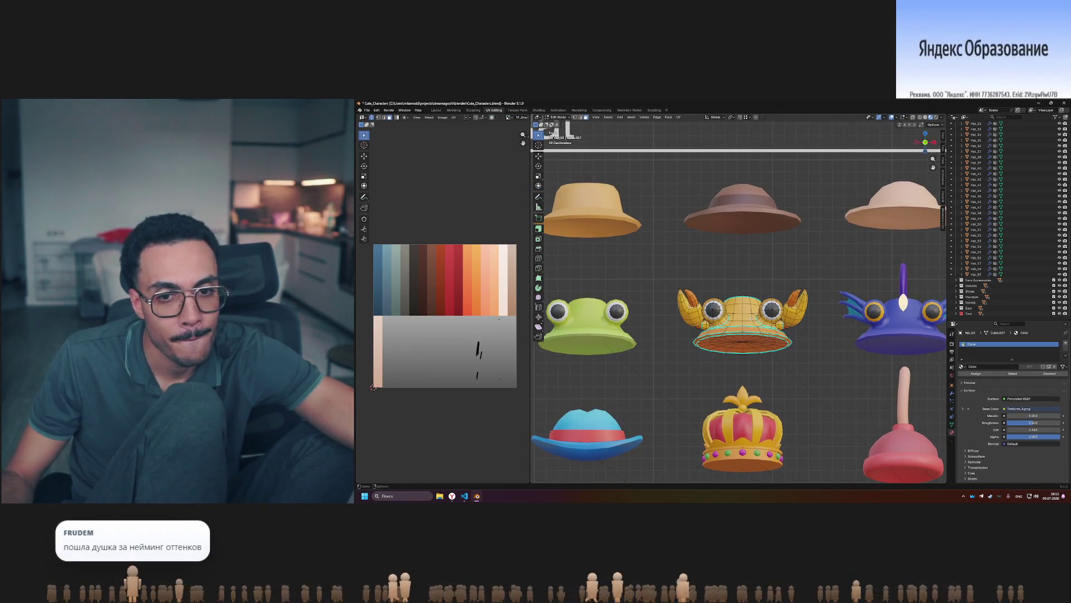
Zoom in and box-select the crab hat's UV strokes over the palette, then zoom back out.
{"action": "scroll", "coordinate": [496, 336], "scroll_direction": "up", "scroll_amount": 2}
{"action": "scroll", "coordinate": [505, 347], "scroll_direction": "up", "scroll_amount": 4}
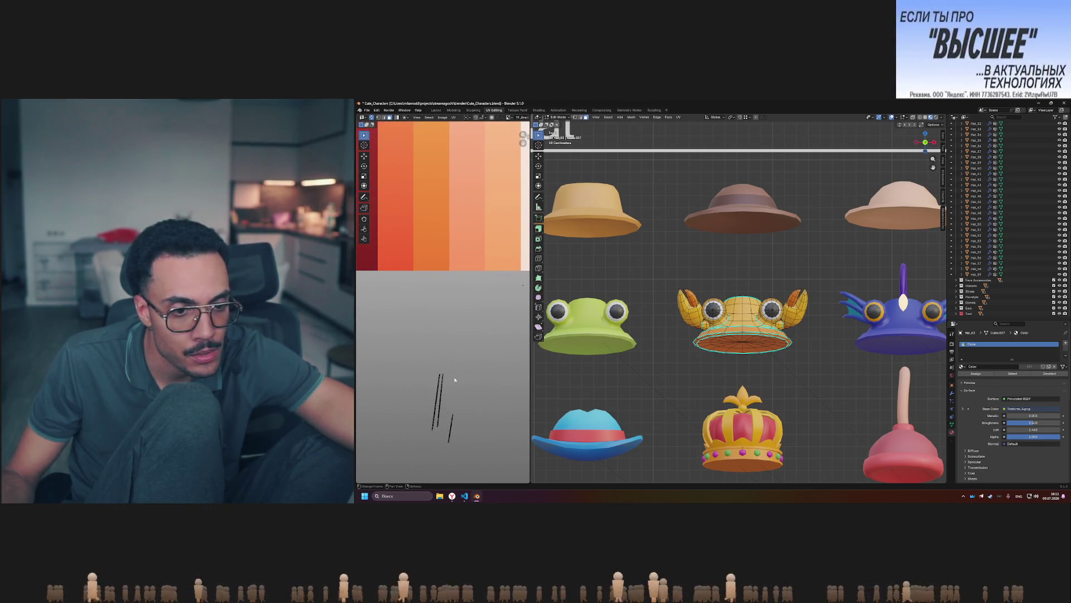
{"action": "left_click_drag", "start_coordinate": [451, 370], "coordinate": [441, 395]}
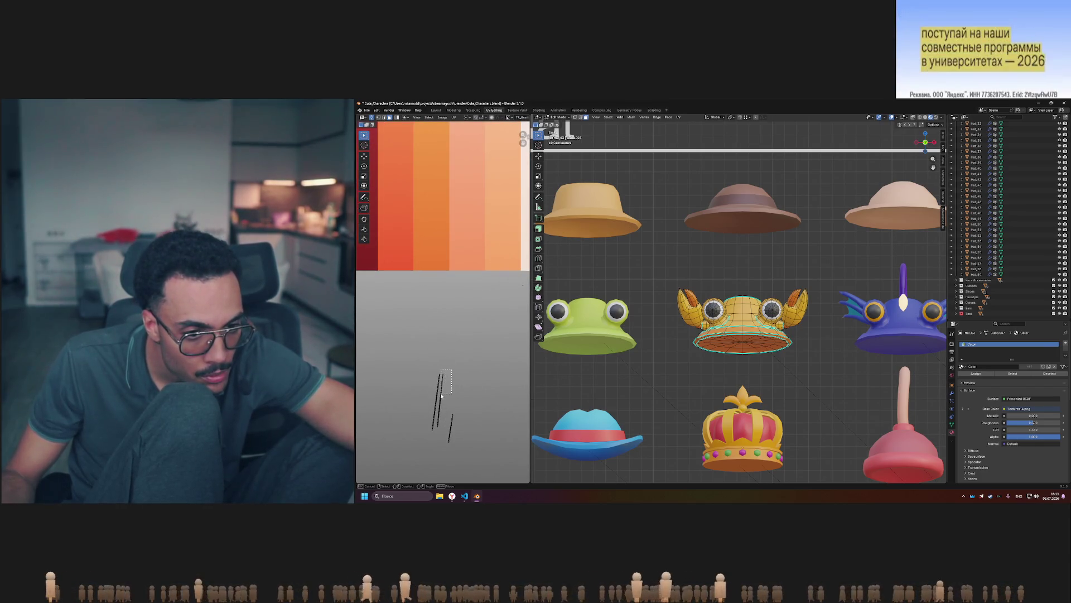
{"action": "scroll", "coordinate": [454, 358], "scroll_direction": "up", "scroll_amount": 3}
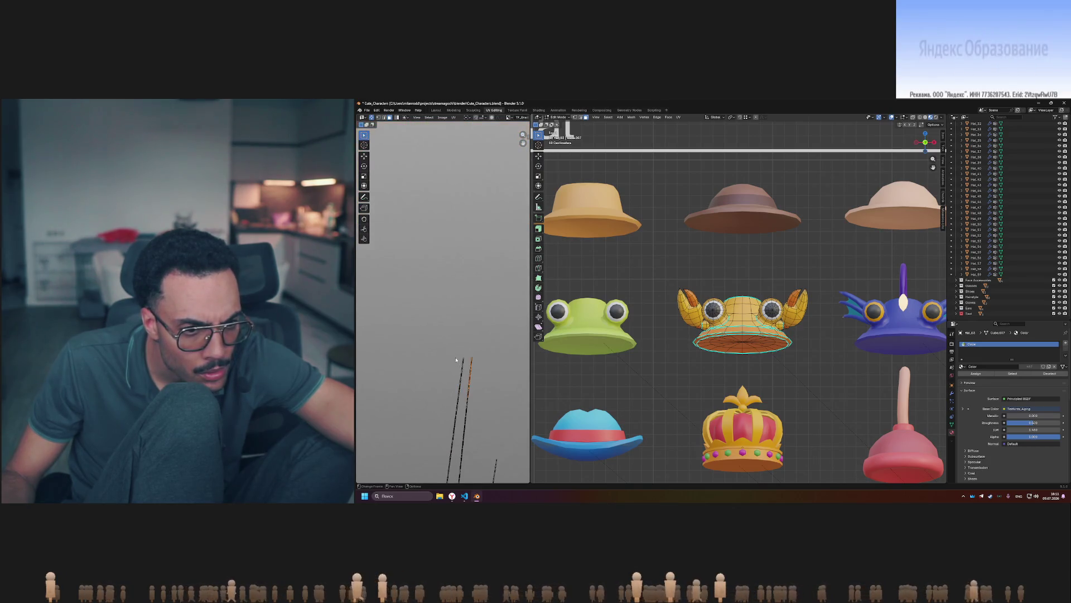
{"action": "middle_click_drag", "start_coordinate": [484, 370], "coordinate": [485, 267]}
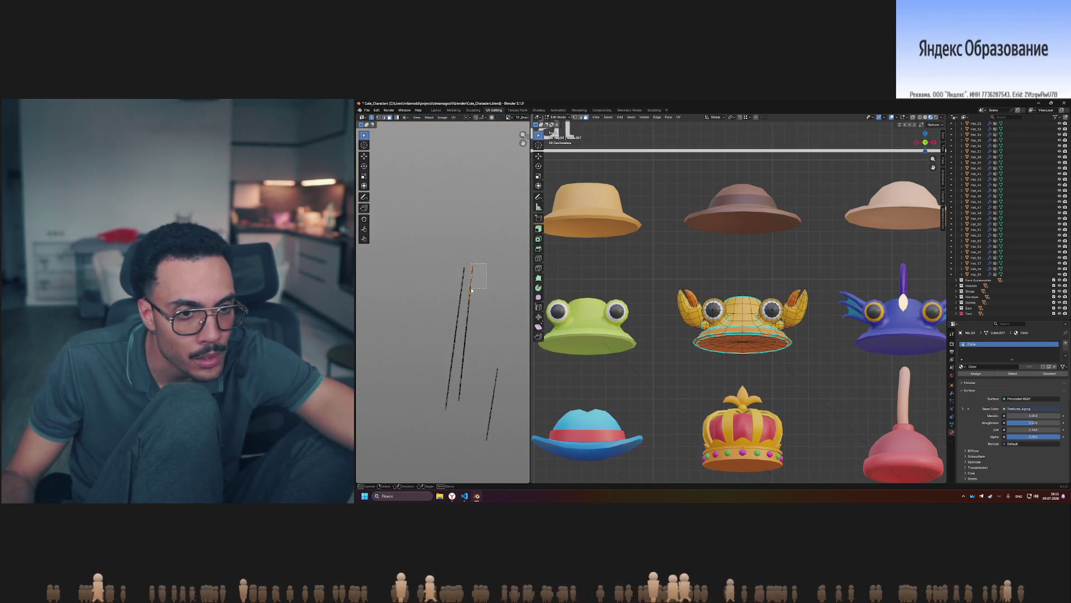
{"action": "mouse_move", "coordinate": [466, 403]}
{"action": "left_mouse_down"}
{"action": "mouse_move", "coordinate": [455, 377]}
{"action": "mouse_move", "coordinate": [469, 362]}
{"action": "left_mouse_up"}
{"action": "key", "text": "b"}
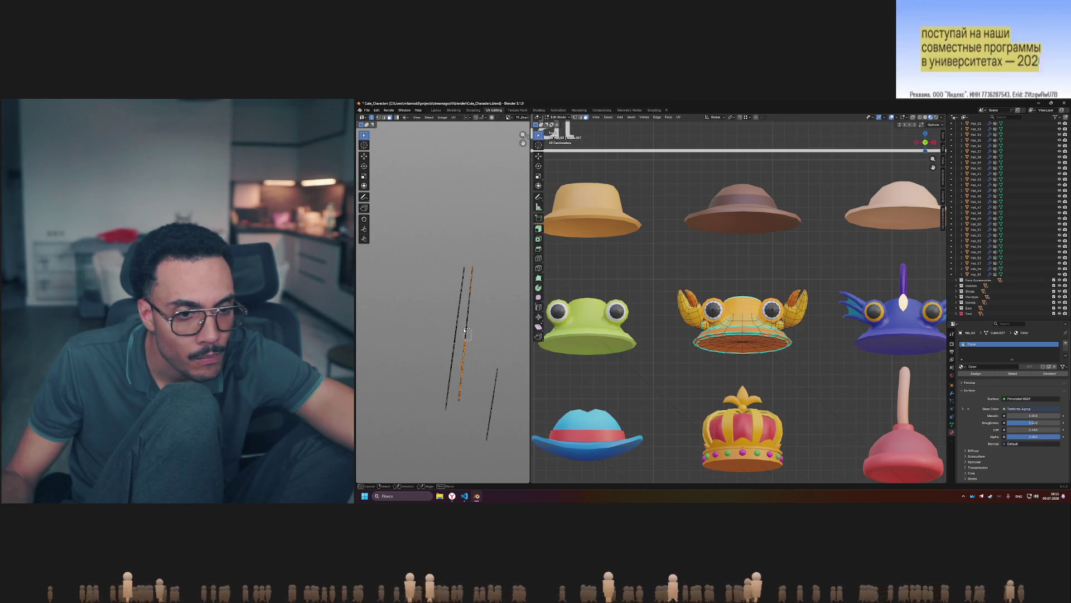
{"action": "key", "text": "Escape"}
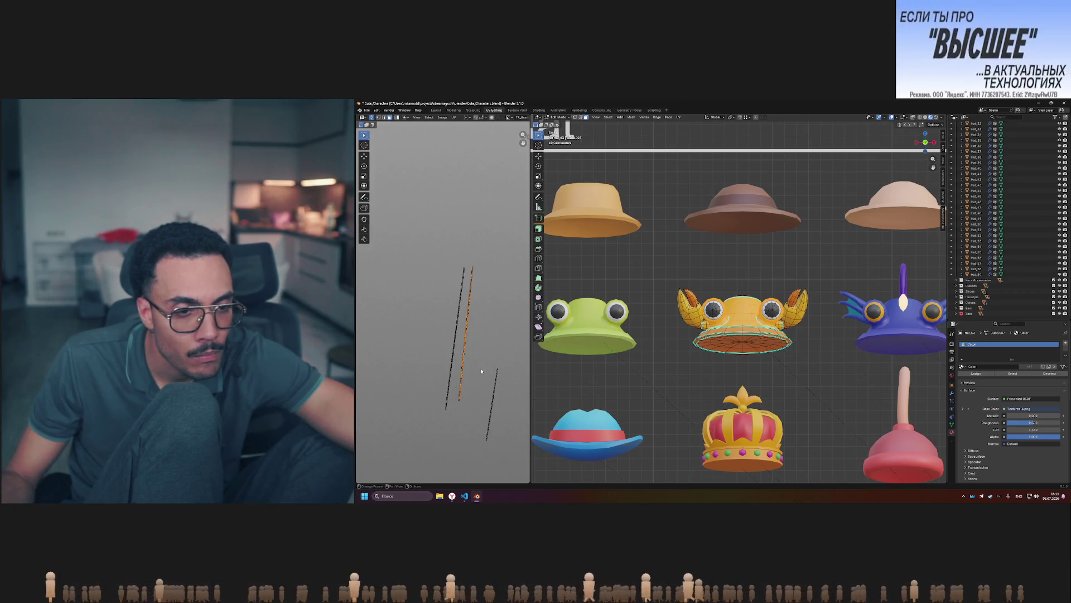
{"action": "scroll", "coordinate": [480, 374], "scroll_direction": "down", "scroll_amount": 4}
{"action": "scroll", "coordinate": [482, 371], "scroll_direction": "down", "scroll_amount": 2}
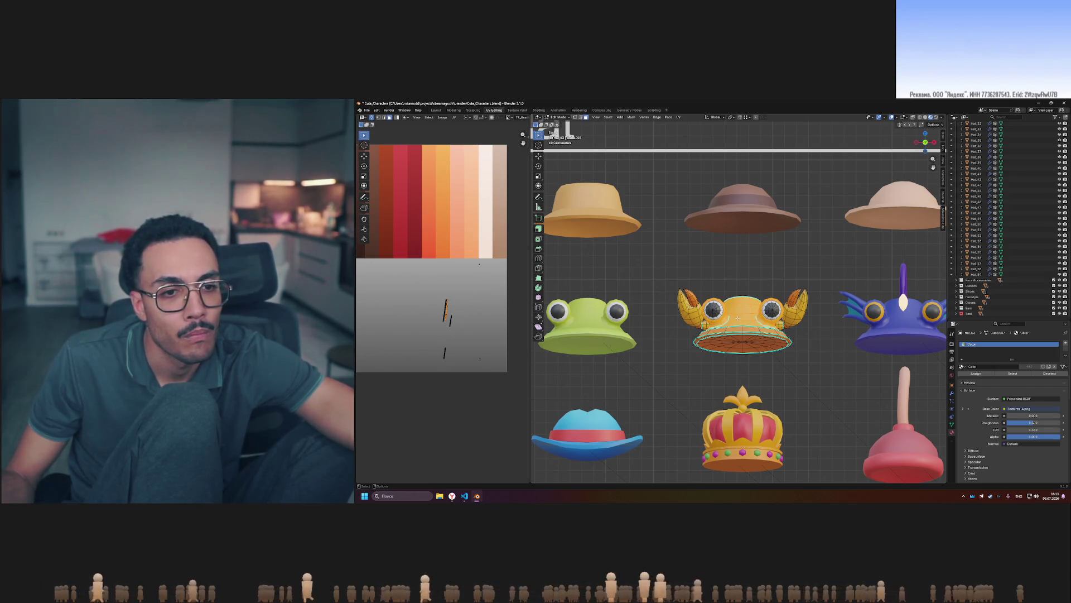
{"action": "scroll", "coordinate": [699, 397], "scroll_direction": "up", "scroll_amount": 5}
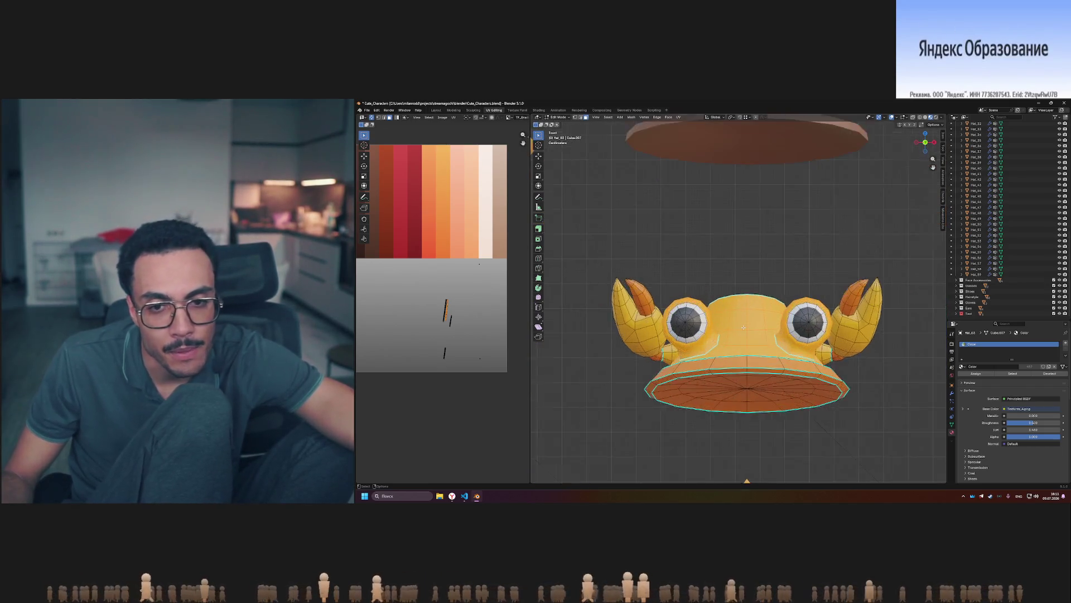
{"action": "scroll", "coordinate": [699, 396], "scroll_direction": "up", "scroll_amount": 3}
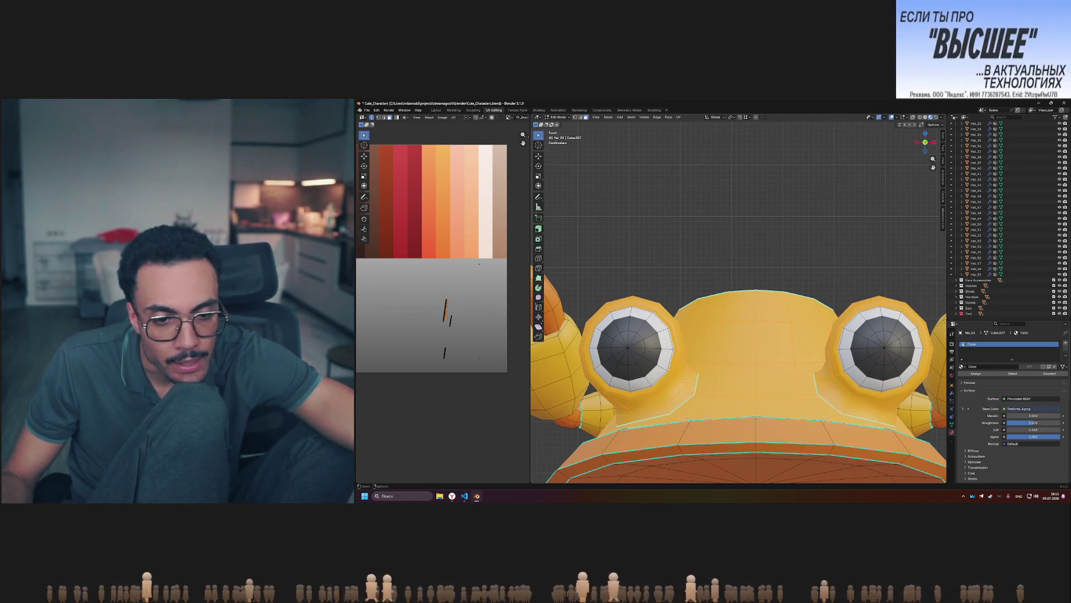
{"action": "scroll", "coordinate": [688, 380], "scroll_direction": "down", "scroll_amount": 4}
{"action": "scroll", "coordinate": [693, 393], "scroll_direction": "up", "scroll_amount": 4}
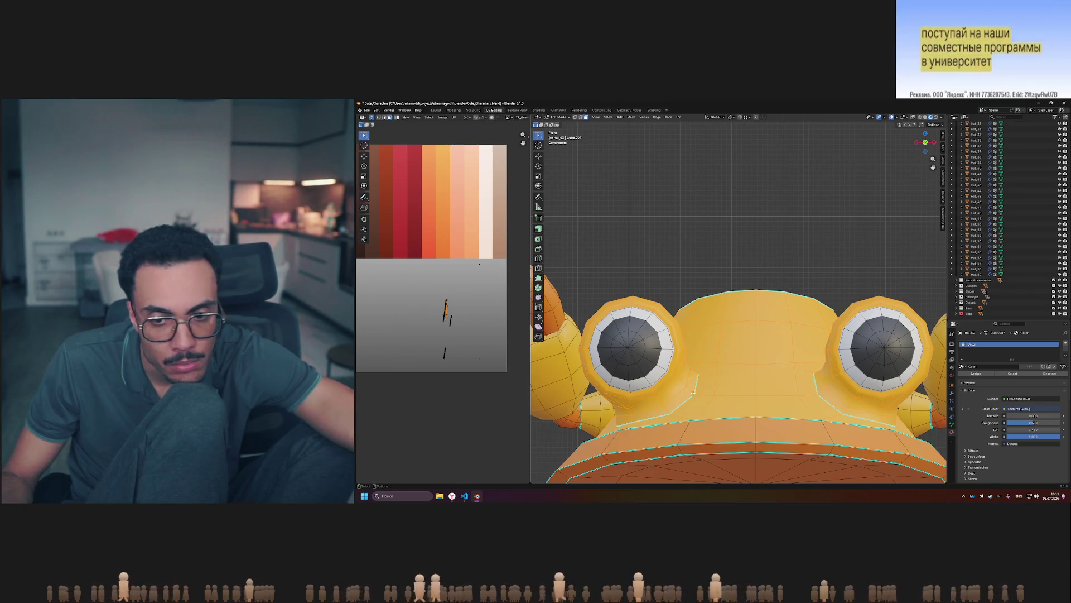
{"action": "scroll", "coordinate": [693, 393], "scroll_direction": "up", "scroll_amount": 4}
{"action": "scroll", "coordinate": [684, 418], "scroll_direction": "down", "scroll_amount": 5}
{"action": "scroll", "coordinate": [684, 418], "scroll_direction": "down", "scroll_amount": 3}
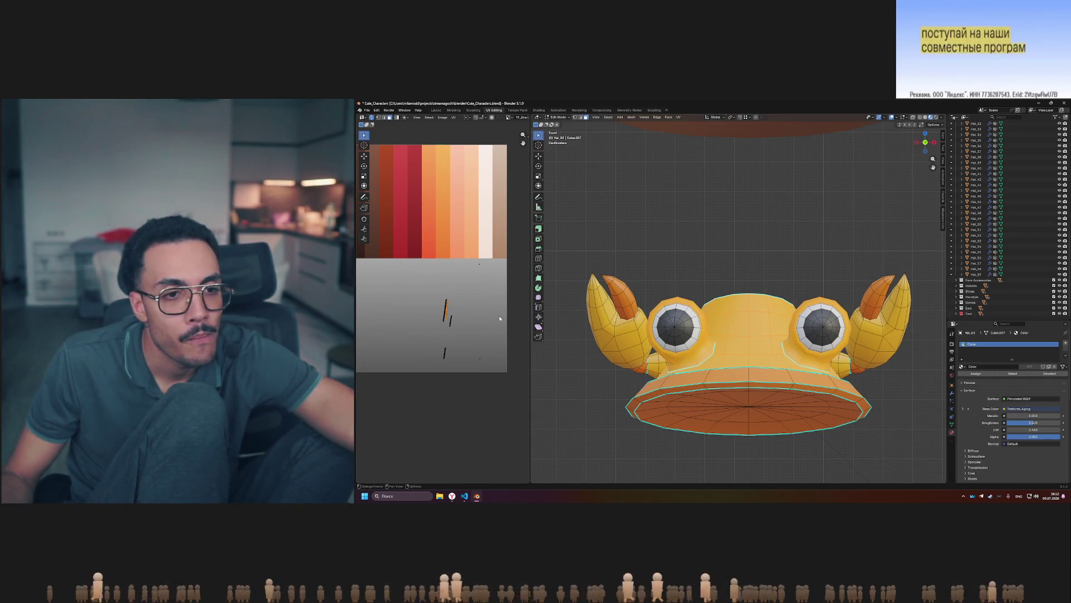
{"action": "scroll", "coordinate": [481, 284], "scroll_direction": "down", "scroll_amount": 2}
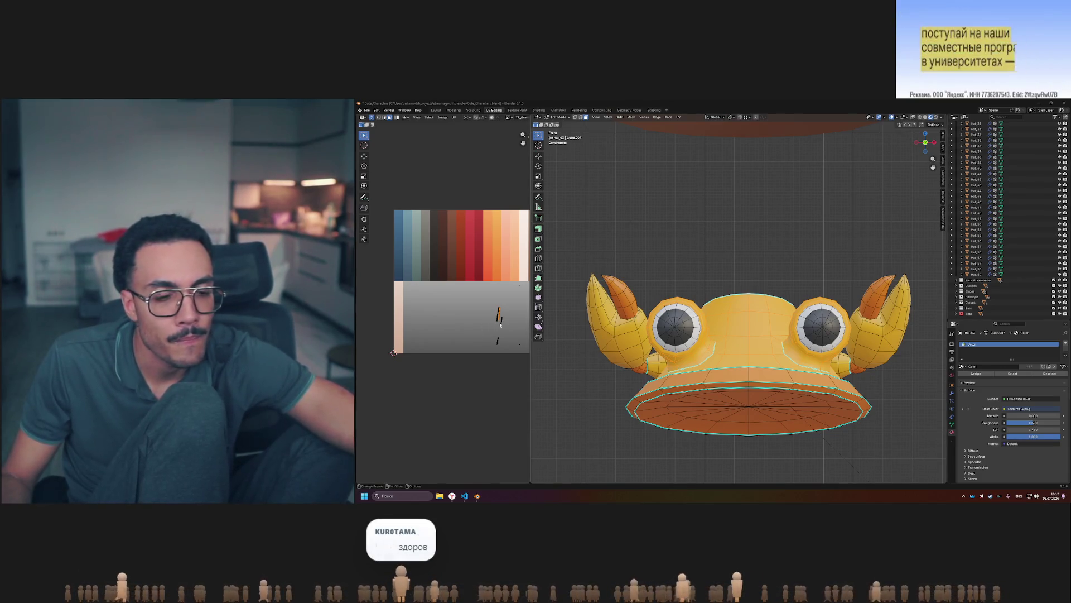
{"action": "scroll", "coordinate": [496, 325], "scroll_direction": "up", "scroll_amount": 3}
{"action": "scroll", "coordinate": [505, 324], "scroll_direction": "down", "scroll_amount": 3}
{"action": "scroll", "coordinate": [513, 324], "scroll_direction": "up", "scroll_amount": 5}
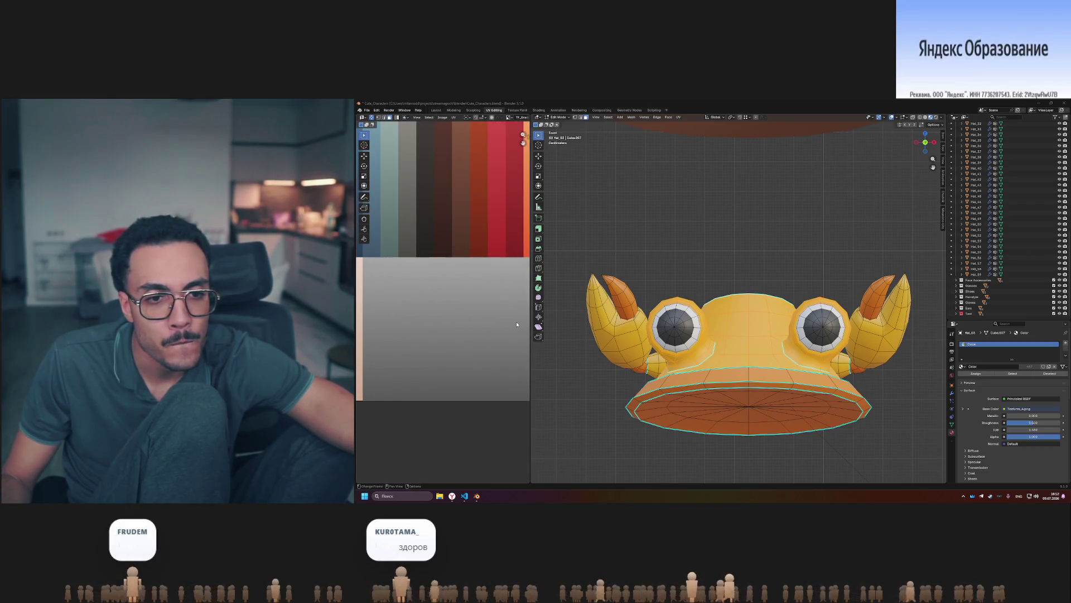
{"action": "middle_click_drag", "start_coordinate": [517, 321], "coordinate": [433, 326]}
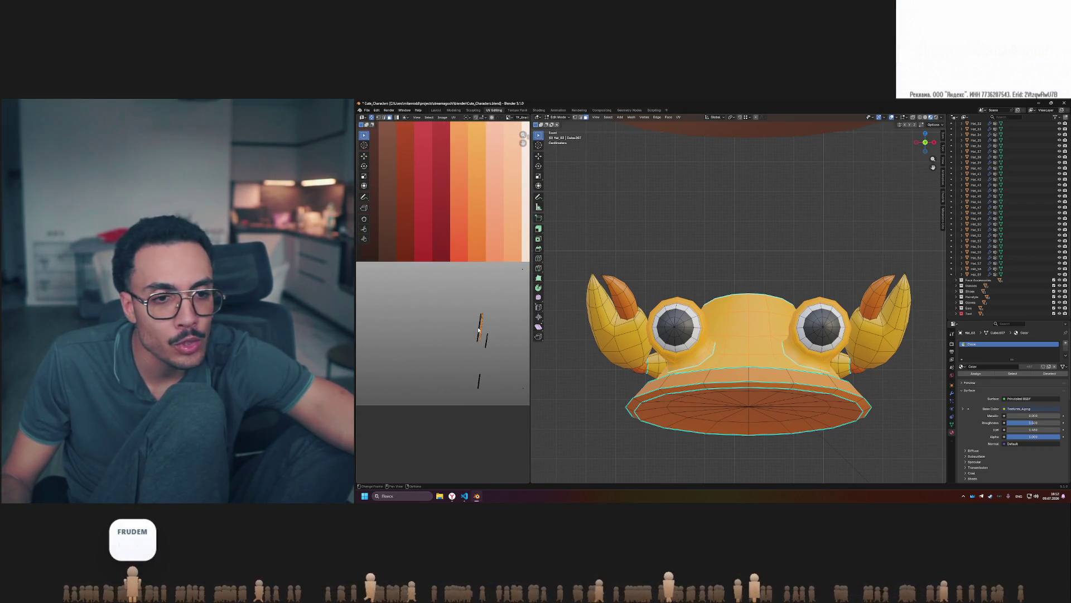
{"action": "scroll", "coordinate": [478, 329], "scroll_direction": "up", "scroll_amount": 2}
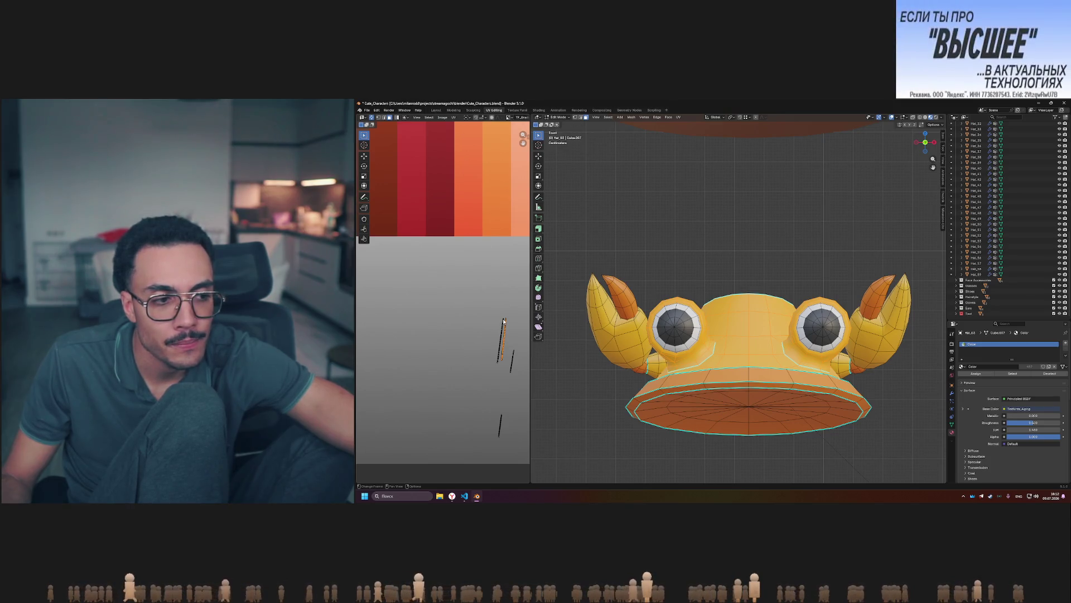
{"action": "scroll", "coordinate": [502, 320], "scroll_direction": "down", "scroll_amount": 4}
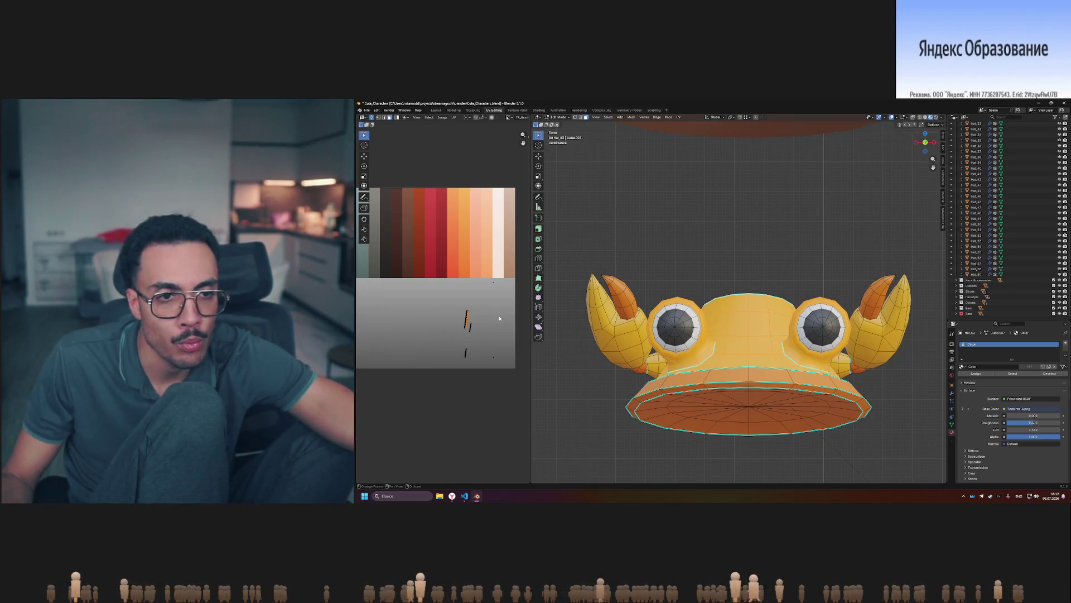
{"action": "left_click", "coordinate": [509, 118]}
{"action": "left_click", "coordinate": [518, 127]}
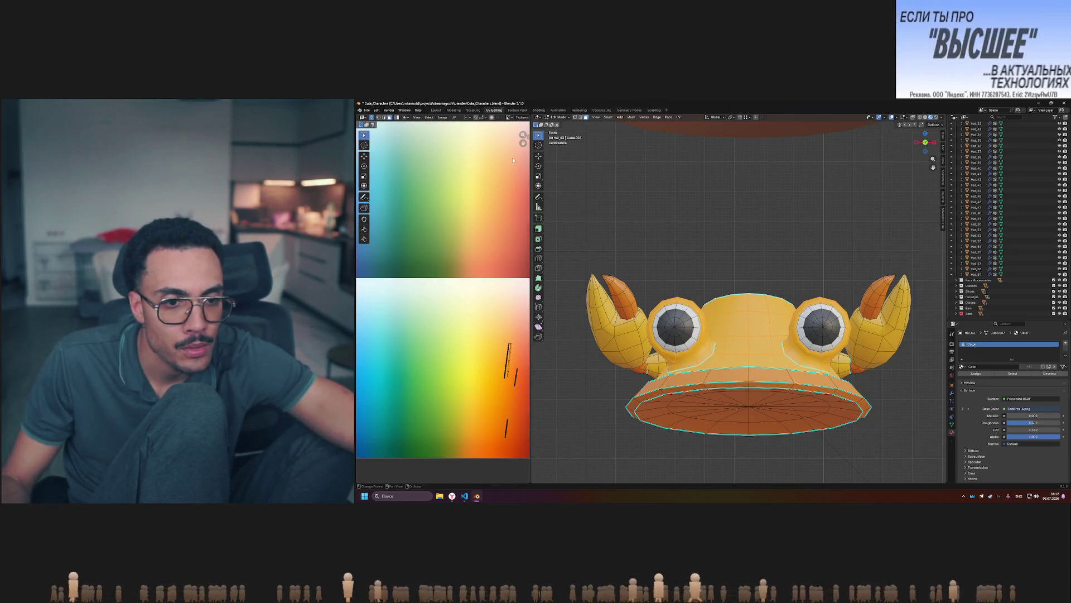
{"action": "left_click", "coordinate": [509, 118]}
{"action": "left_click", "coordinate": [512, 131]}
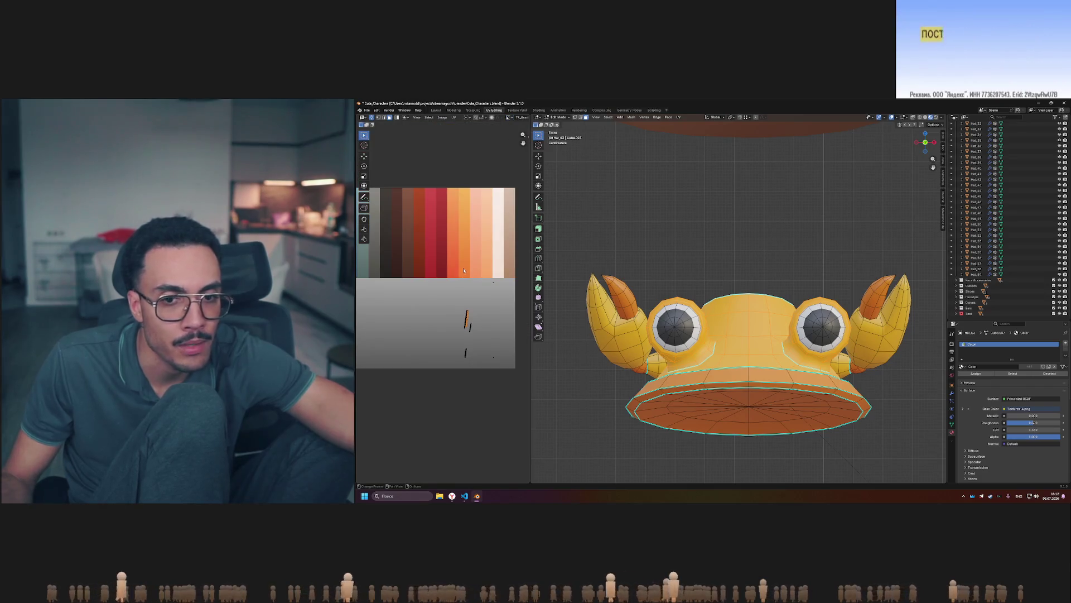
{"action": "left_click", "coordinate": [509, 117]}
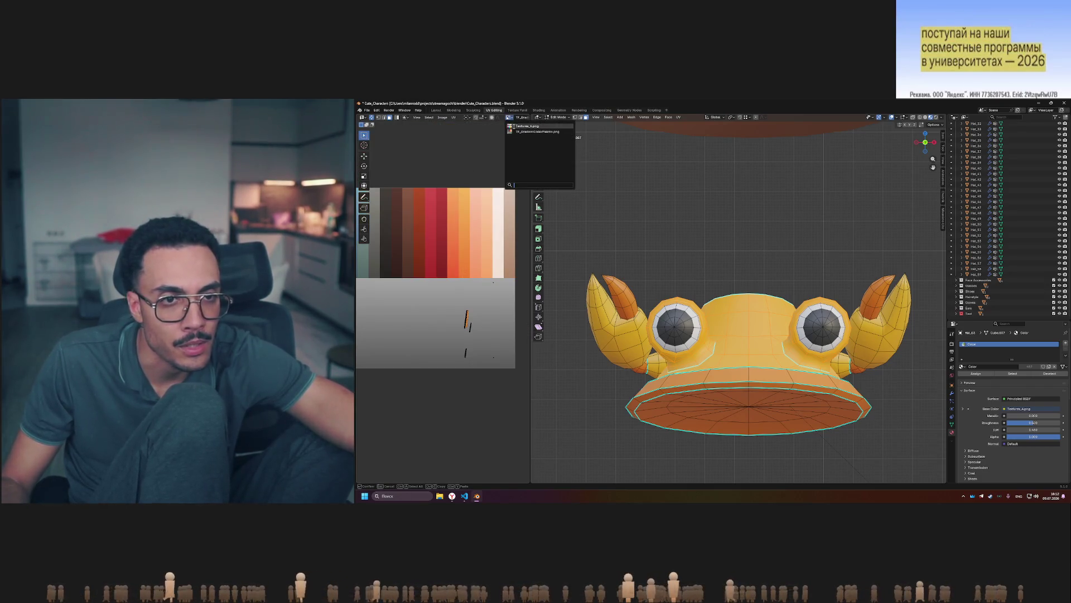
{"action": "left_click", "coordinate": [518, 127]}
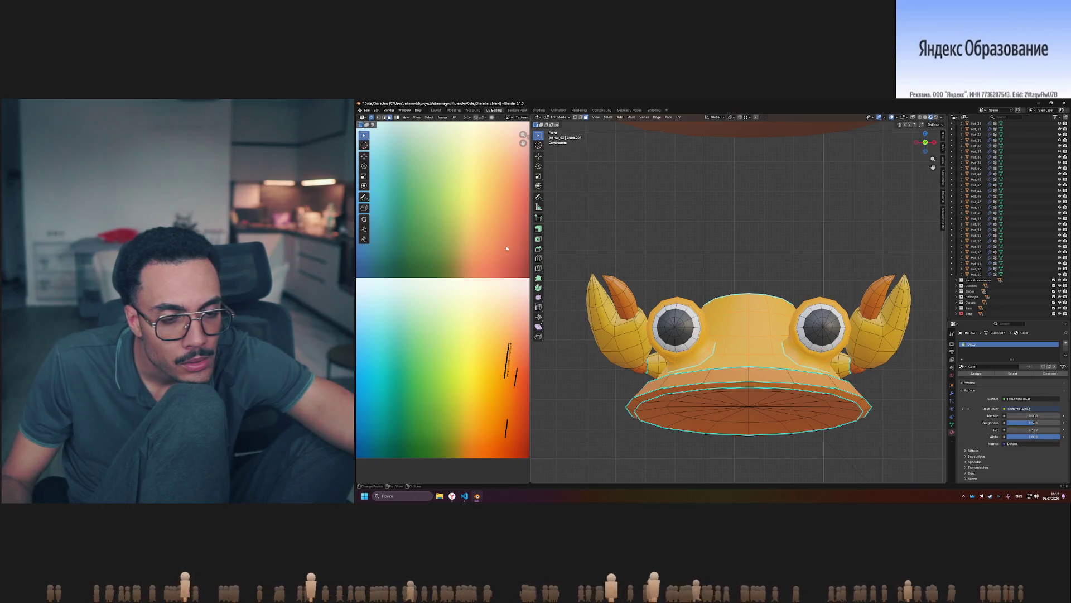
{"action": "left_click", "coordinate": [507, 118]}
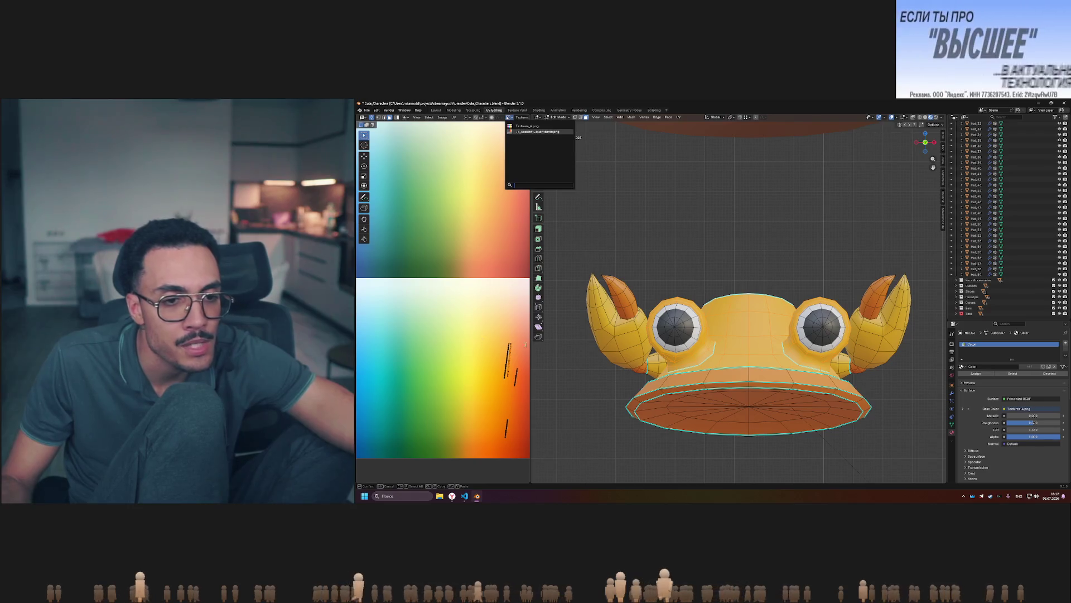
{"action": "left_click", "coordinate": [530, 131]}
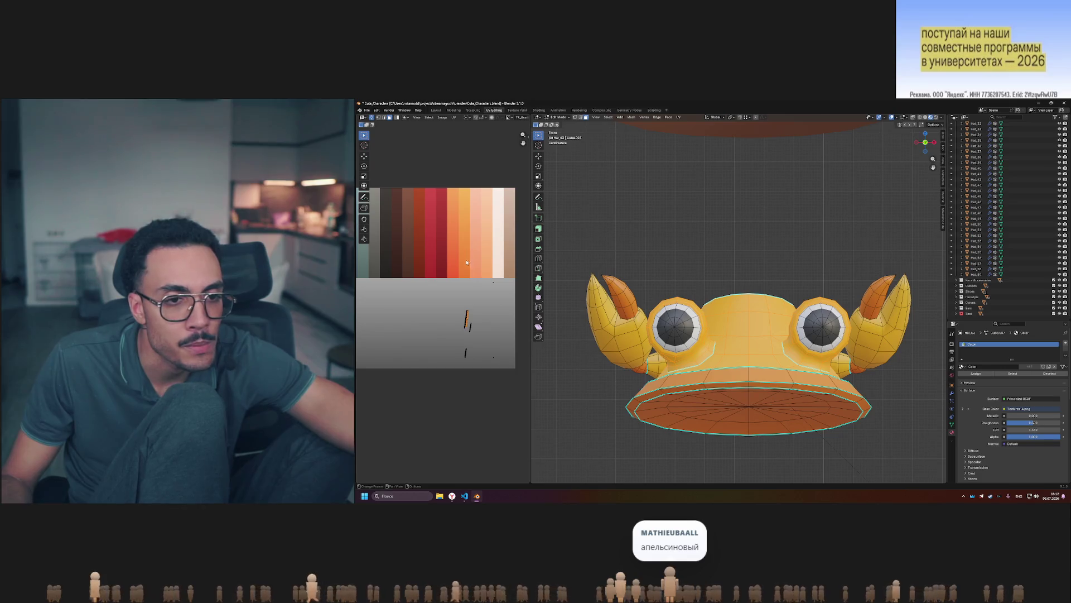
{"action": "key", "text": "g"}
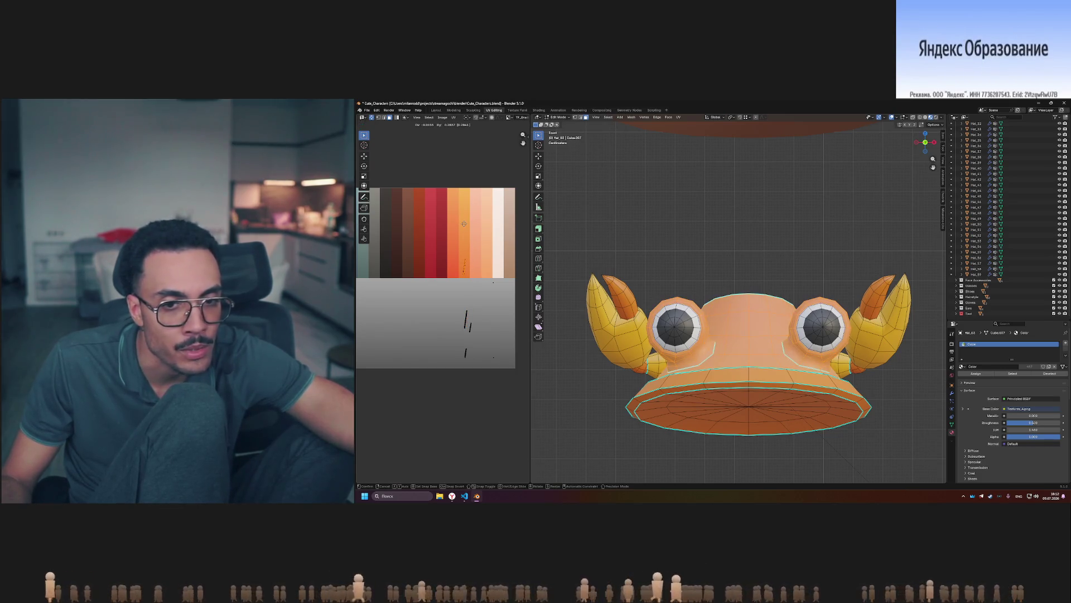
Move the stray UV island and the eye-ring UVs onto the orange palette area.
{"action": "left_click_drag", "start_coordinate": [459, 303], "coordinate": [469, 332]}
{"action": "key", "text": "g"}
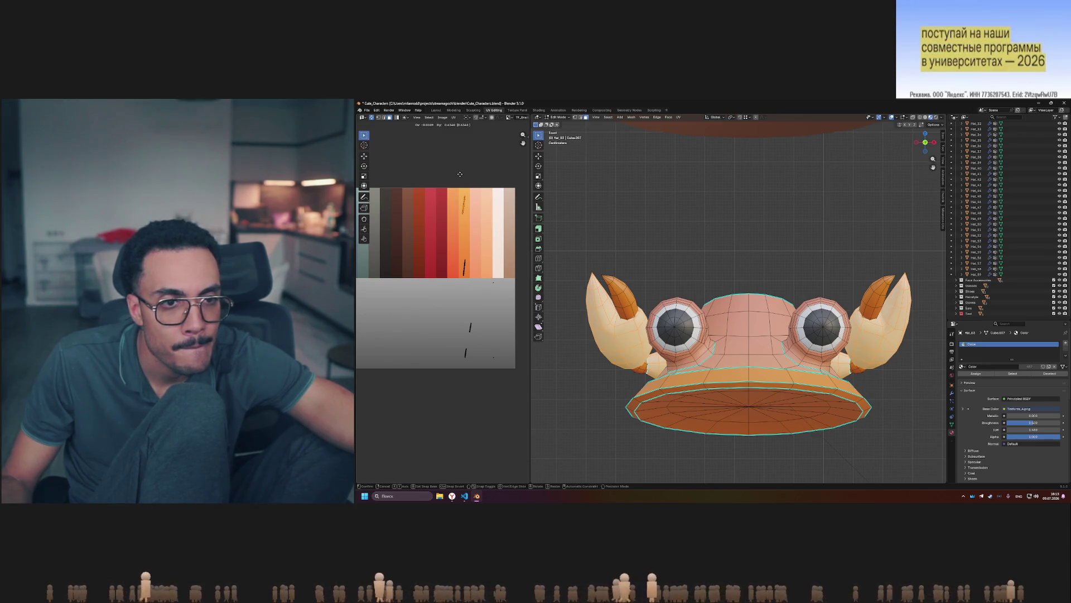
{"action": "left_click", "coordinate": [460, 174]}
{"action": "left_click", "coordinate": [502, 294]}
{"action": "left_click_drag", "start_coordinate": [501, 294], "coordinate": [505, 277]}
{"action": "left_click", "coordinate": [505, 277]}
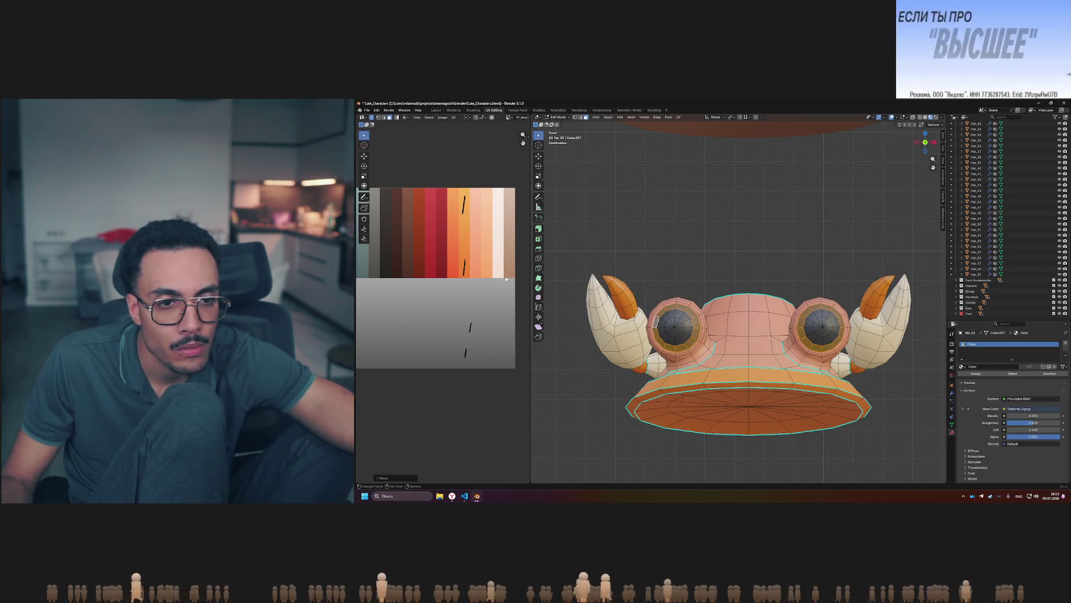
Move the brim's UV island onto a lighter cream palette stripe.
{"action": "left_click_drag", "start_coordinate": [483, 339], "coordinate": [483, 338]}
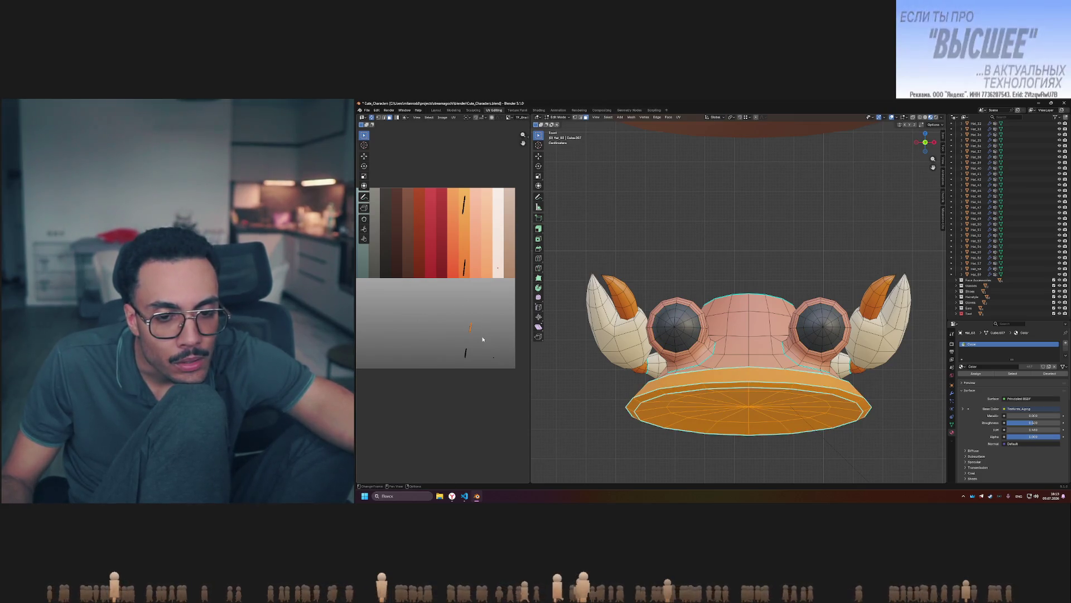
{"action": "left_click", "coordinate": [485, 323]}
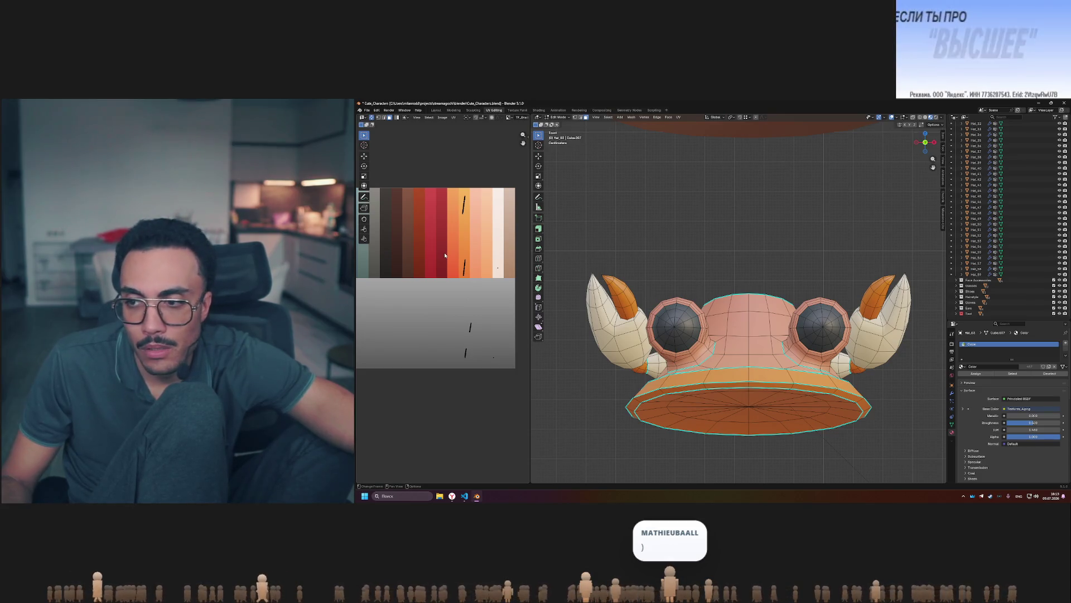
{"action": "key", "text": "g"}
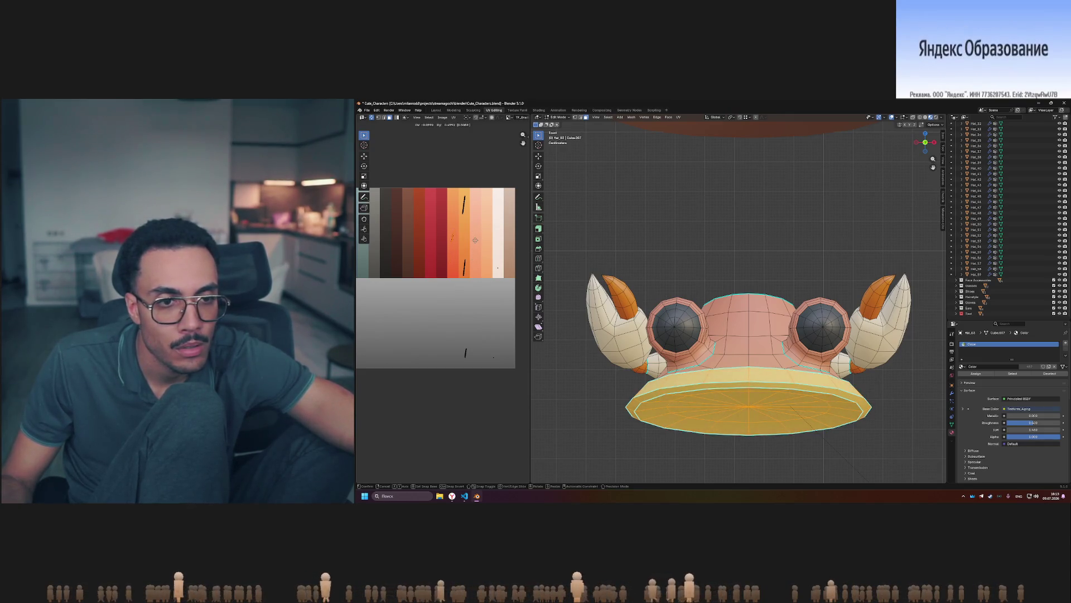
{"action": "left_click", "coordinate": [463, 351]}
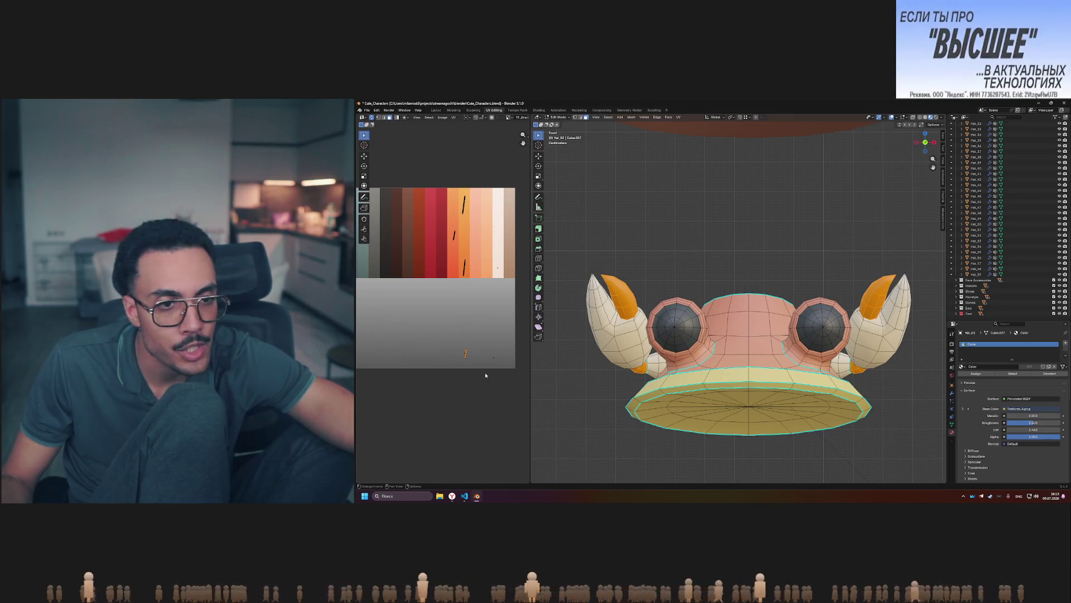
Place the claw UVs on the light yellow stripe and select the eyes' UV island.
{"action": "key", "text": "g"}
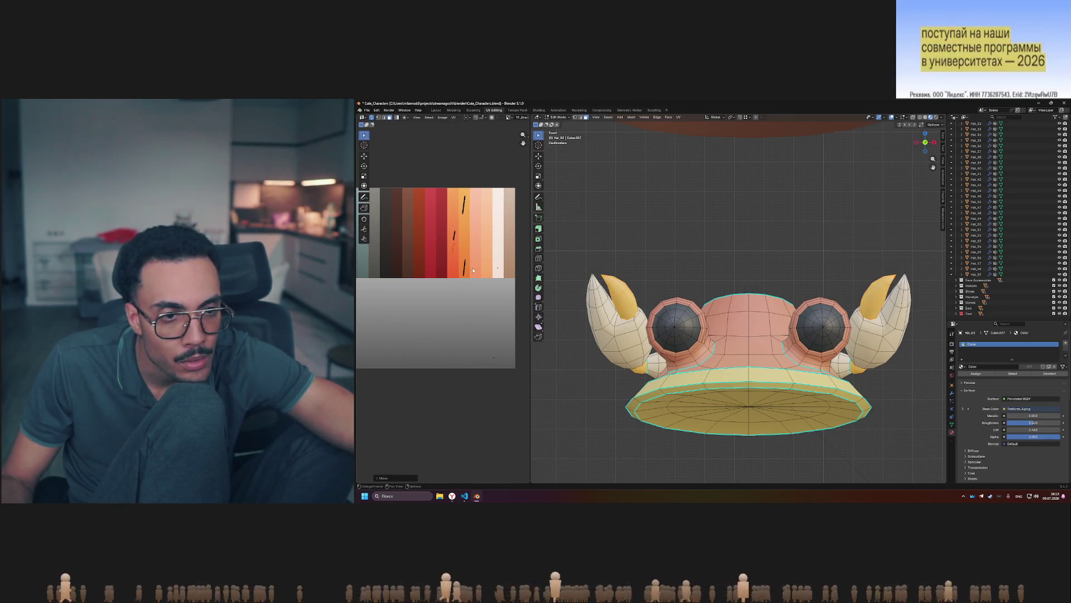
{"action": "key", "text": "ctrl+z"}
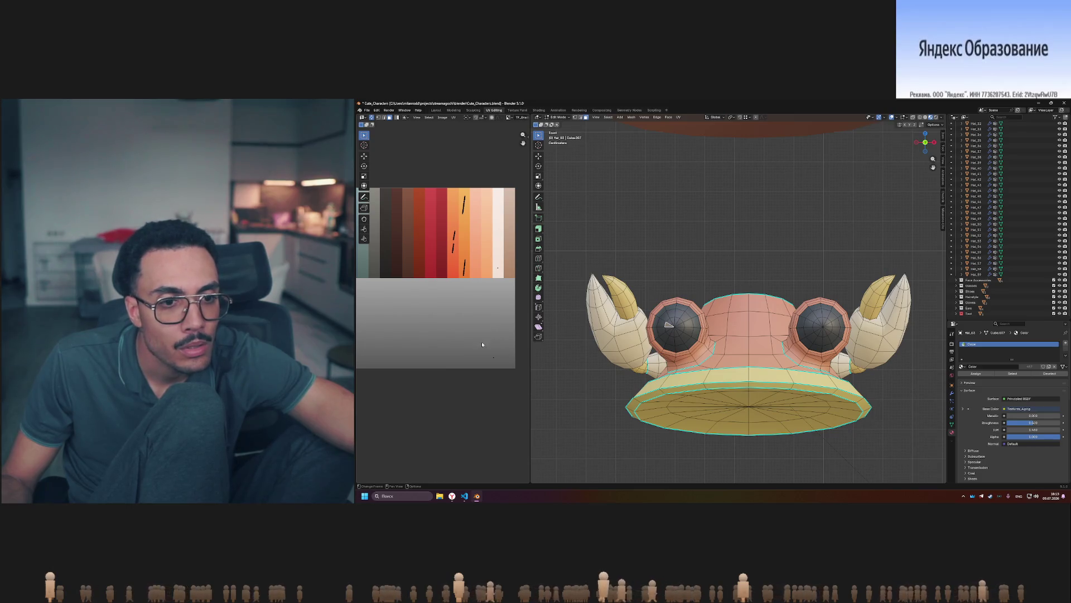
{"action": "left_click_drag", "start_coordinate": [483, 344], "coordinate": [512, 378]}
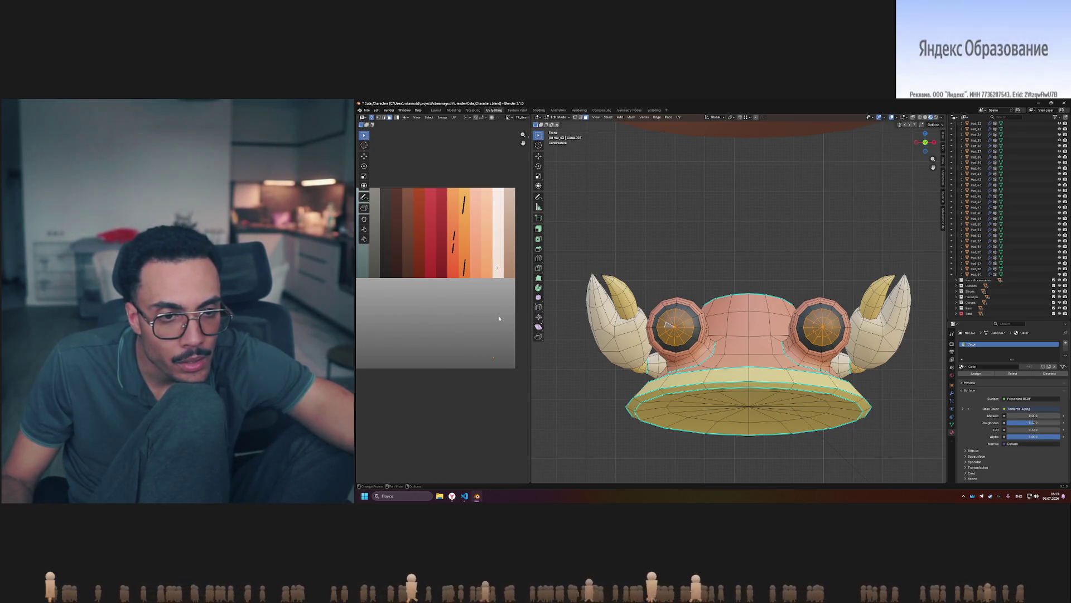
Move the eye UVs onto a blue palette stripe and return to Object Mode.
{"action": "middle_click_drag", "start_coordinate": [469, 316], "coordinate": [456, 321]}
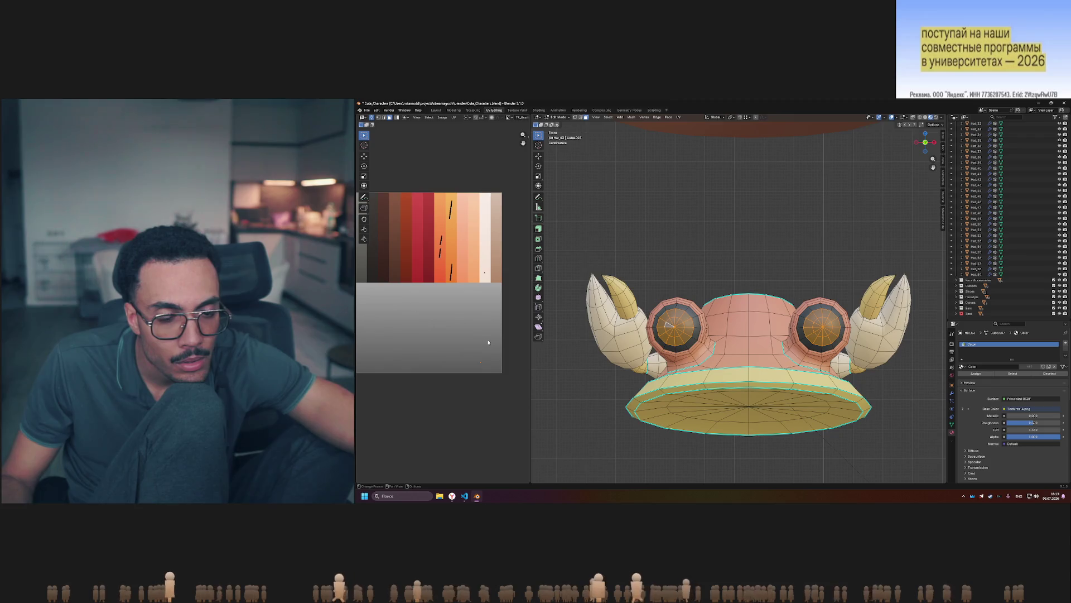
{"action": "mouse_move", "coordinate": [480, 347]}
{"action": "middle_mouse_down"}
{"action": "mouse_move", "coordinate": [494, 332]}
{"action": "mouse_move", "coordinate": [469, 328]}
{"action": "mouse_move", "coordinate": [502, 326]}
{"action": "mouse_move", "coordinate": [473, 328]}
{"action": "middle_mouse_up"}
{"action": "key", "text": "g"}
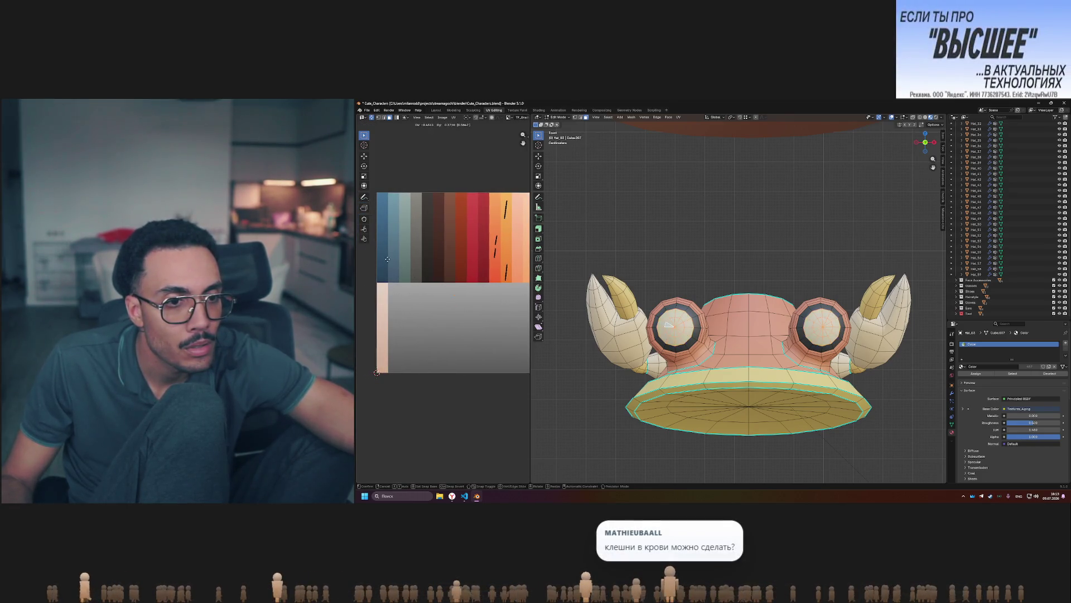
{"action": "left_click", "coordinate": [429, 241]}
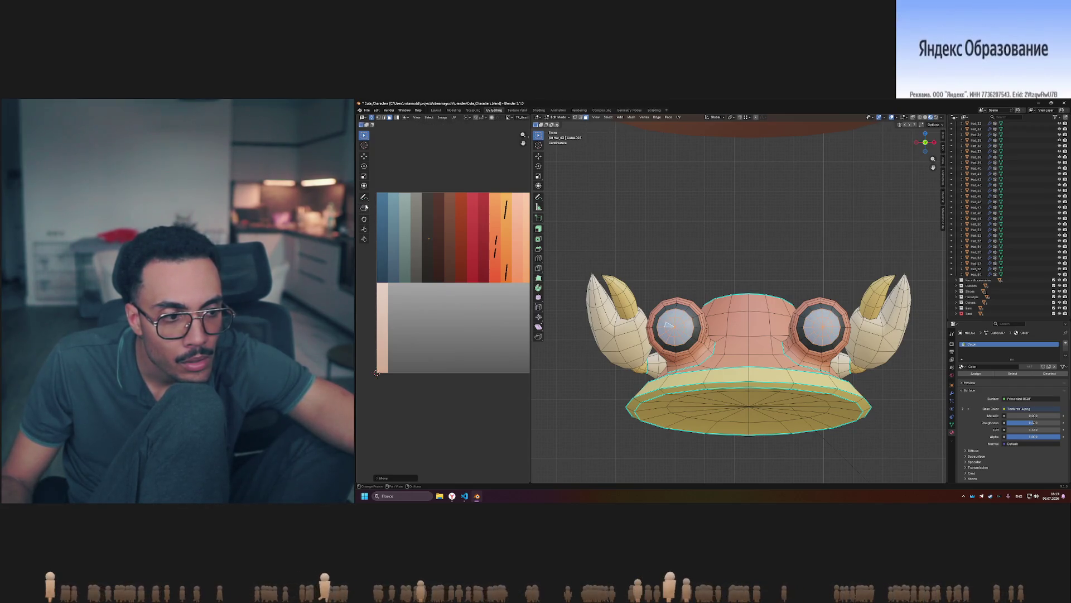
{"action": "middle_click_drag", "start_coordinate": [426, 357], "coordinate": [389, 357]}
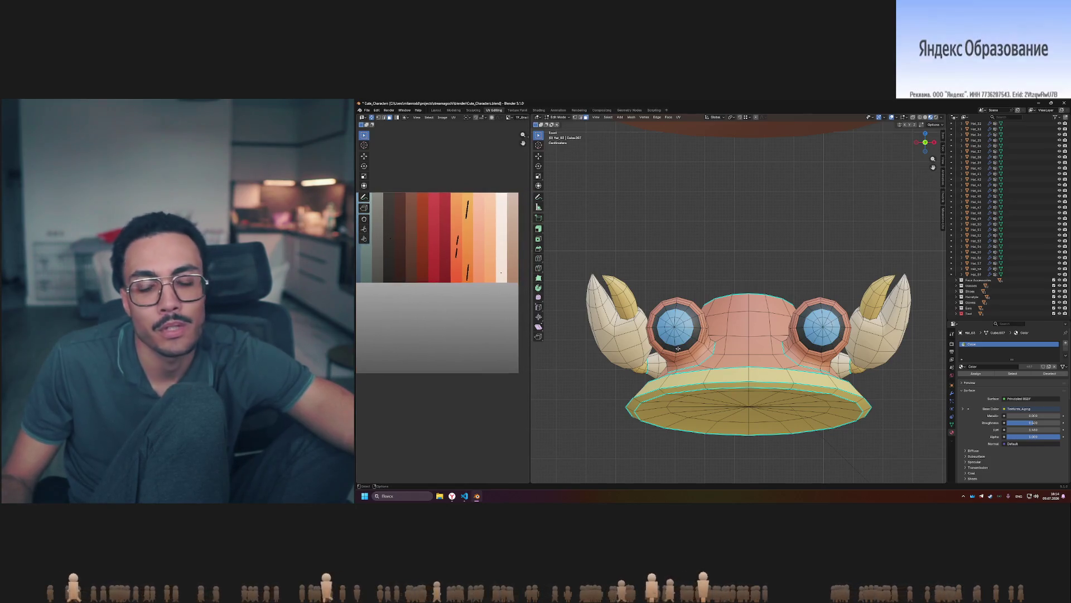
{"action": "scroll", "coordinate": [933, 161], "scroll_direction": "down", "scroll_amount": 3}
{"action": "key", "text": "Tab"}
{"action": "scroll", "coordinate": [766, 250], "scroll_direction": "up", "scroll_amount": 1}
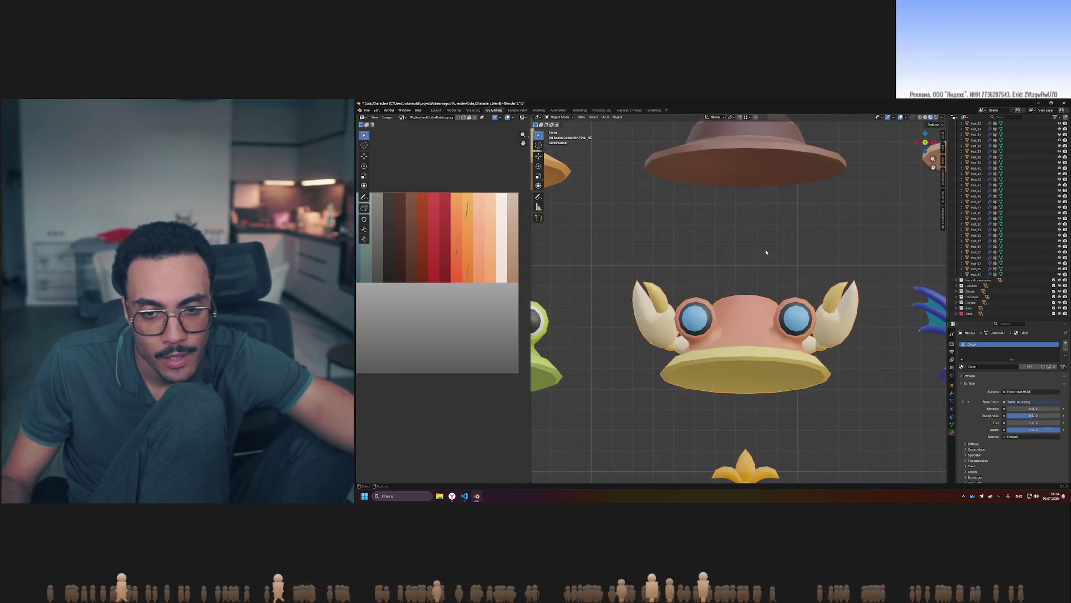
Assign the crab hat the Main palette material, check it in the hat grid, and enter Edit Mode.
{"action": "left_click", "coordinate": [963, 366]}
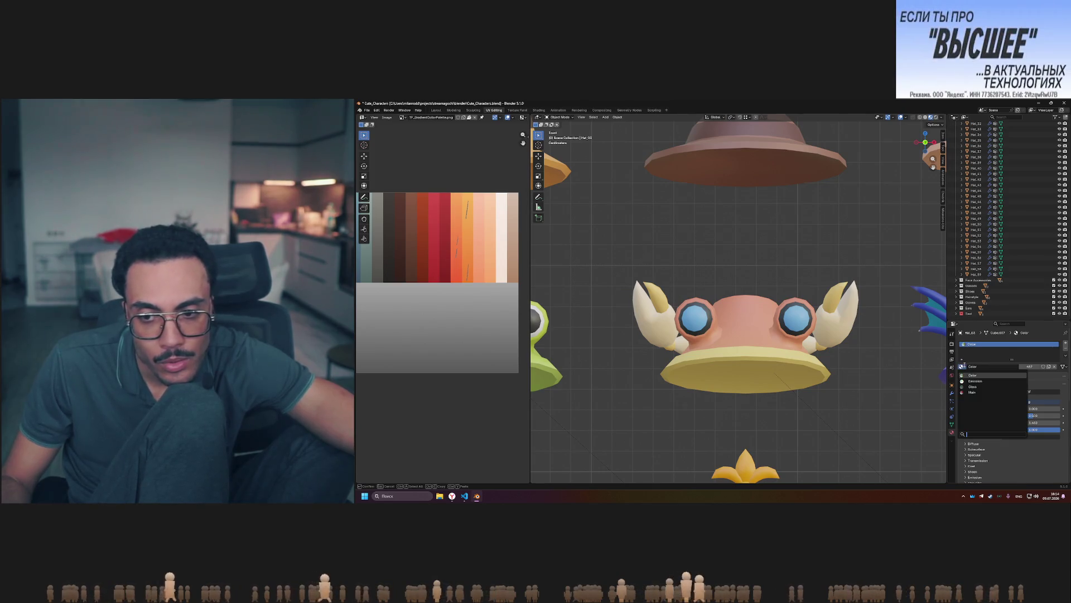
{"action": "left_click", "coordinate": [971, 394]}
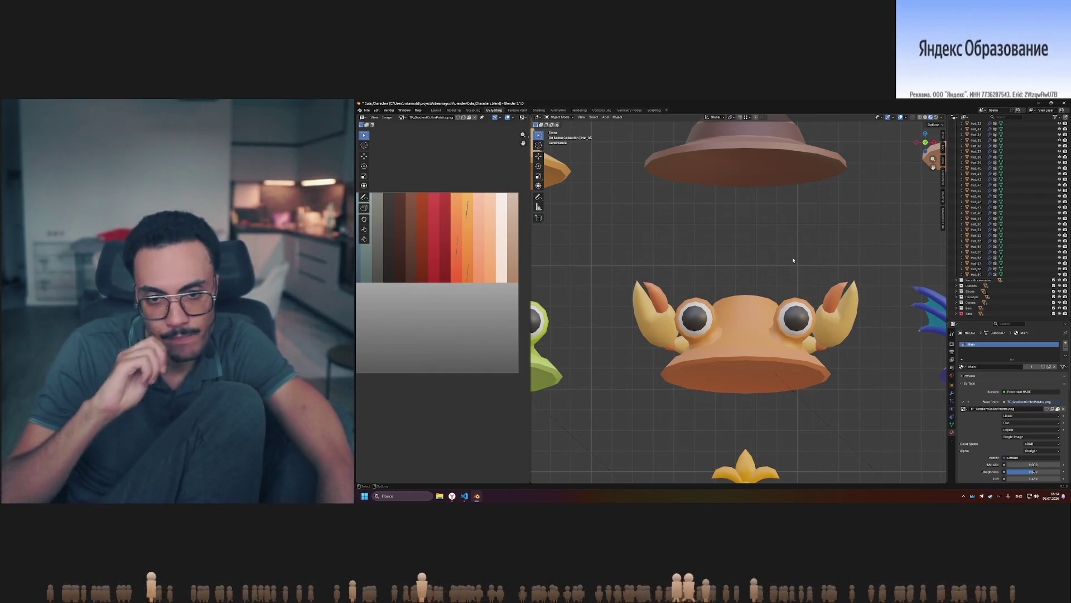
{"action": "scroll", "coordinate": [805, 274], "scroll_direction": "down", "scroll_amount": 5}
{"action": "scroll", "coordinate": [552, 264], "scroll_direction": "up", "scroll_amount": 5}
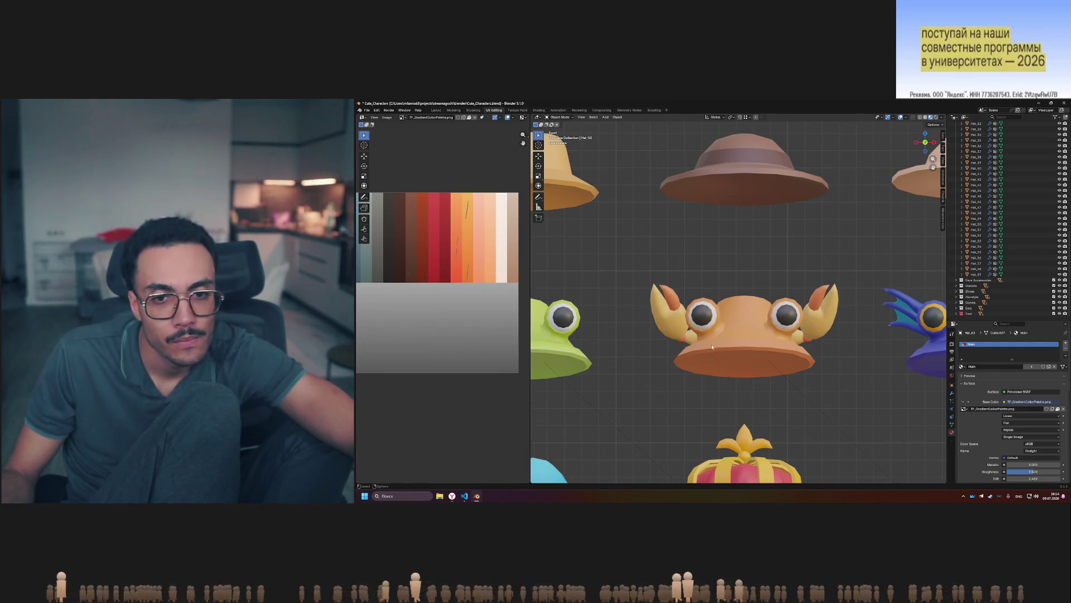
{"action": "scroll", "coordinate": [727, 329], "scroll_direction": "up", "scroll_amount": 1}
{"action": "scroll", "coordinate": [723, 332], "scroll_direction": "down", "scroll_amount": 3}
{"action": "scroll", "coordinate": [717, 335], "scroll_direction": "up", "scroll_amount": 2}
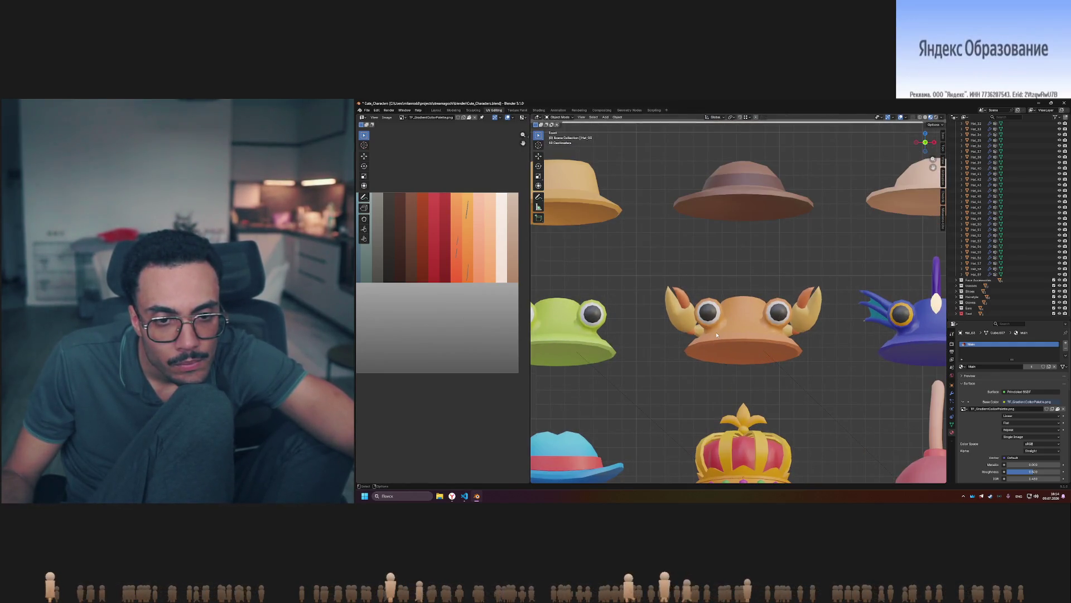
{"action": "scroll", "coordinate": [717, 334], "scroll_direction": "down", "scroll_amount": 5}
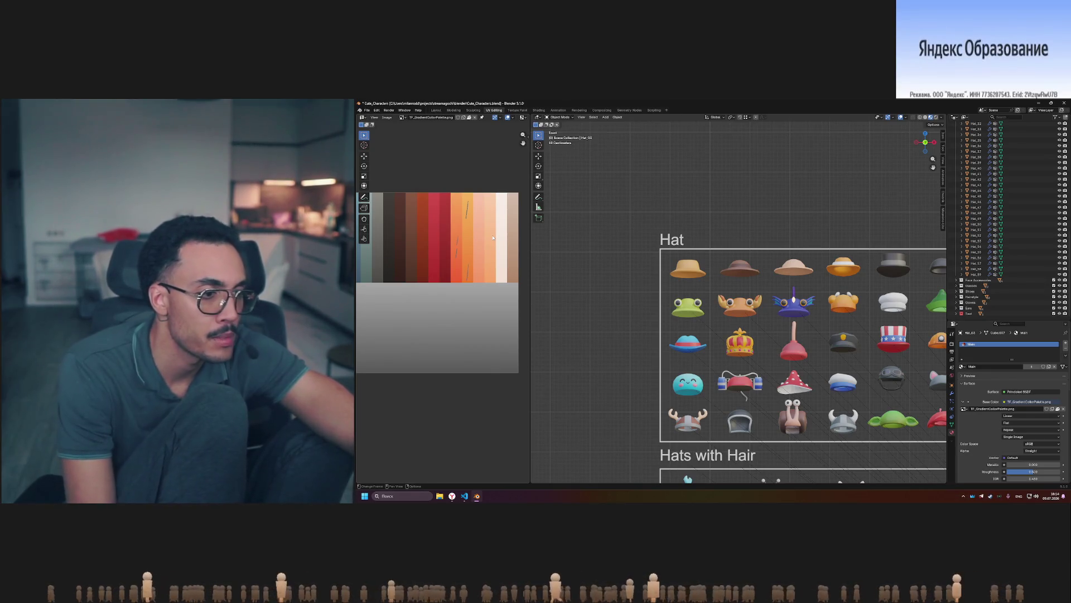
{"action": "scroll", "coordinate": [470, 256], "scroll_direction": "up", "scroll_amount": 4}
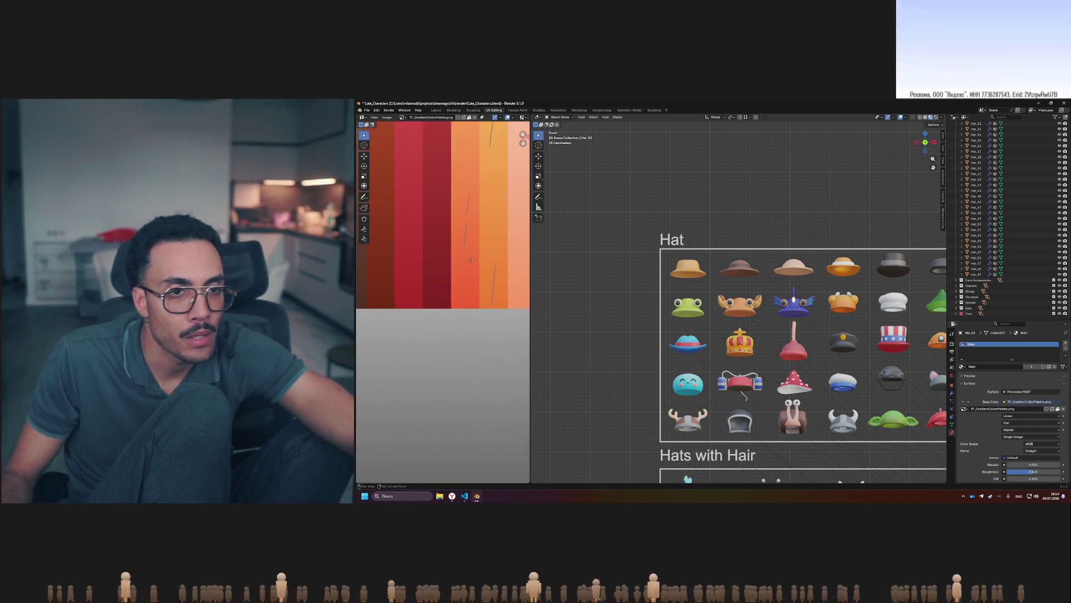
{"action": "scroll", "coordinate": [471, 256], "scroll_direction": "up", "scroll_amount": 1}
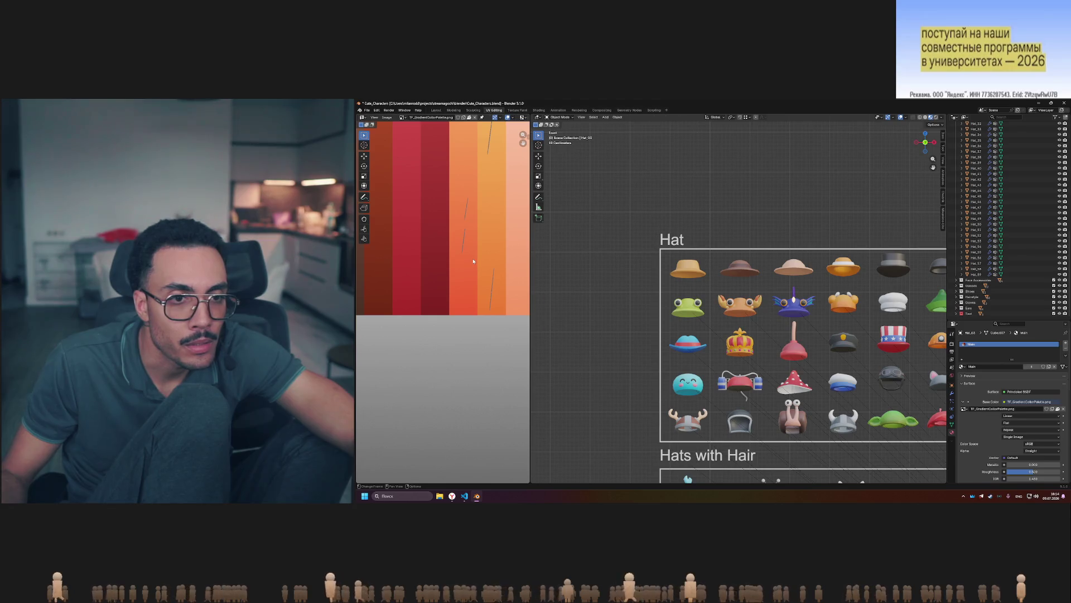
{"action": "key", "text": "Tab"}
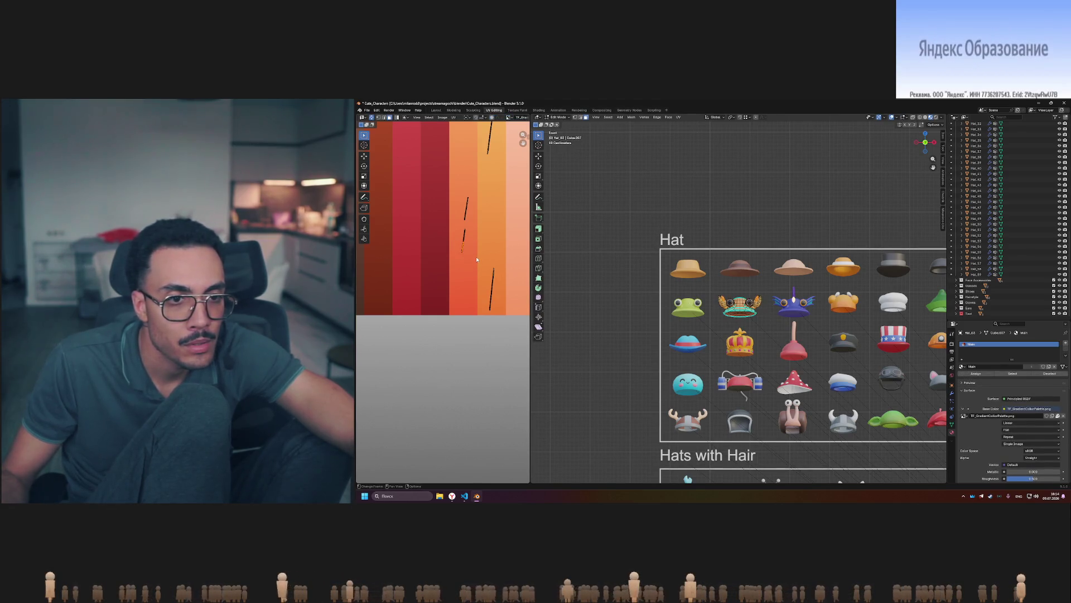
Select the crab hat's middle UV island over the orange palette stripes and return to Object Mode.
{"action": "middle_click_drag", "start_coordinate": [488, 233], "coordinate": [473, 266]}
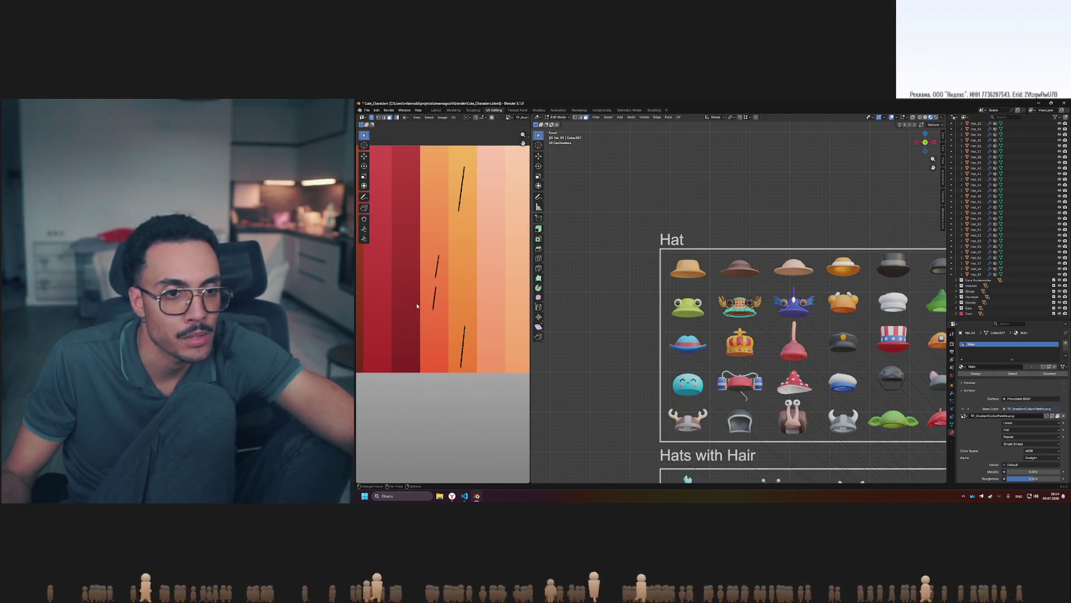
{"action": "left_click", "coordinate": [447, 317]}
{"action": "key", "text": "Tab"}
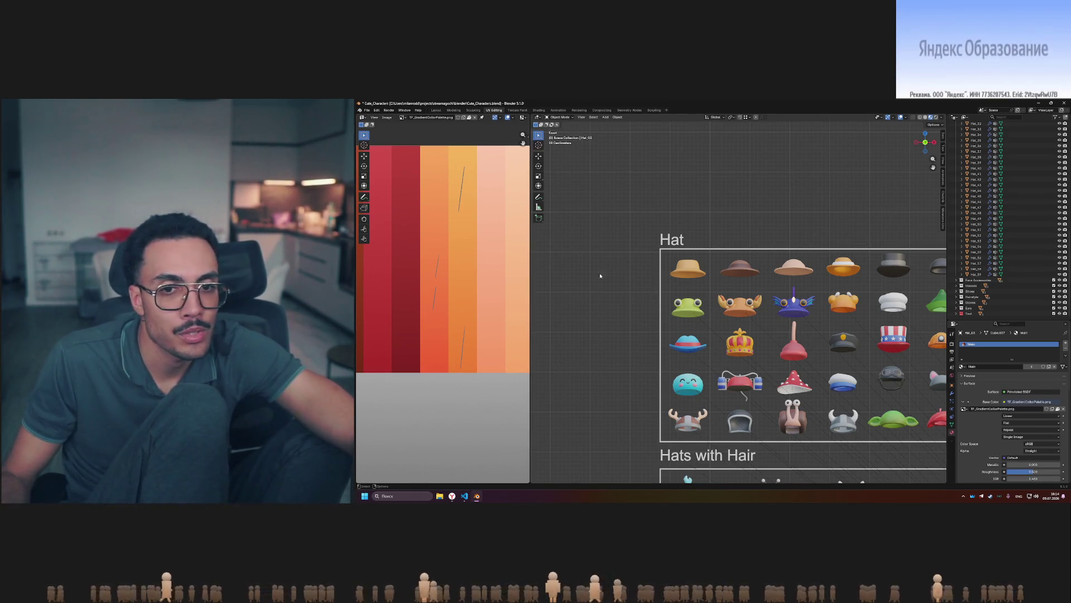
{"action": "scroll", "coordinate": [758, 331], "scroll_direction": "up", "scroll_amount": 8}
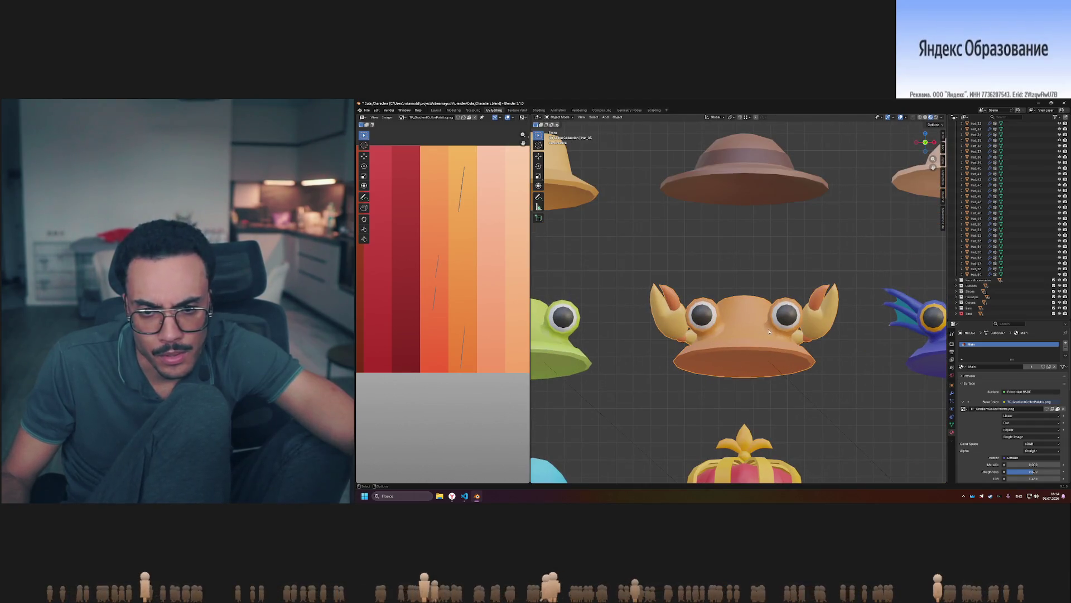
{"action": "scroll", "coordinate": [718, 331], "scroll_direction": "down", "scroll_amount": 5}
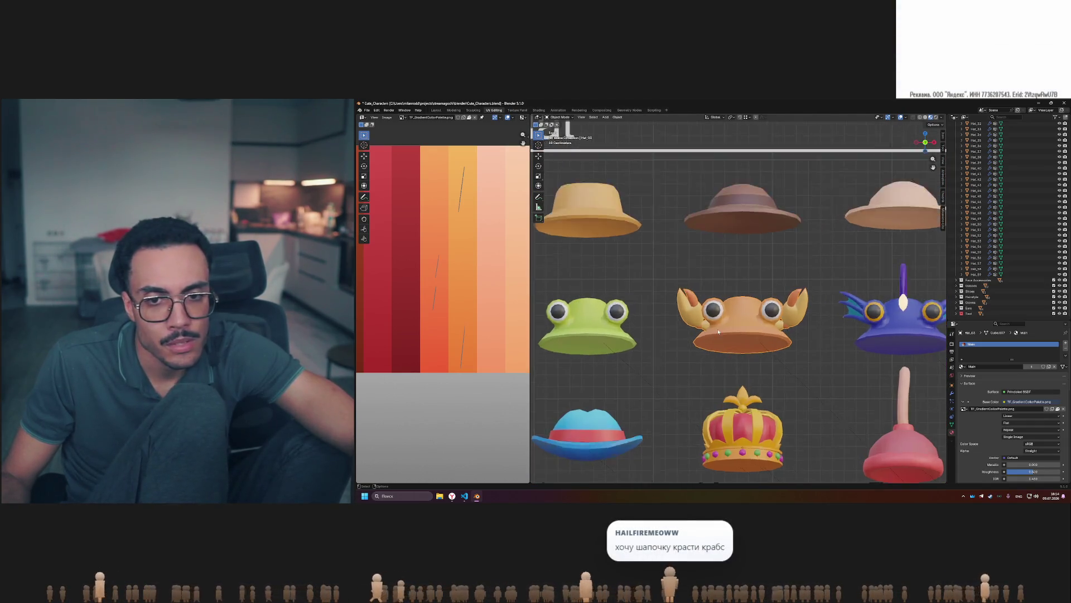
{"action": "scroll", "coordinate": [719, 331], "scroll_direction": "up", "scroll_amount": 4}
Move the crab hat's bottom UV island right across the palette, then leave Edit Mode.
{"action": "key", "text": "Tab"}
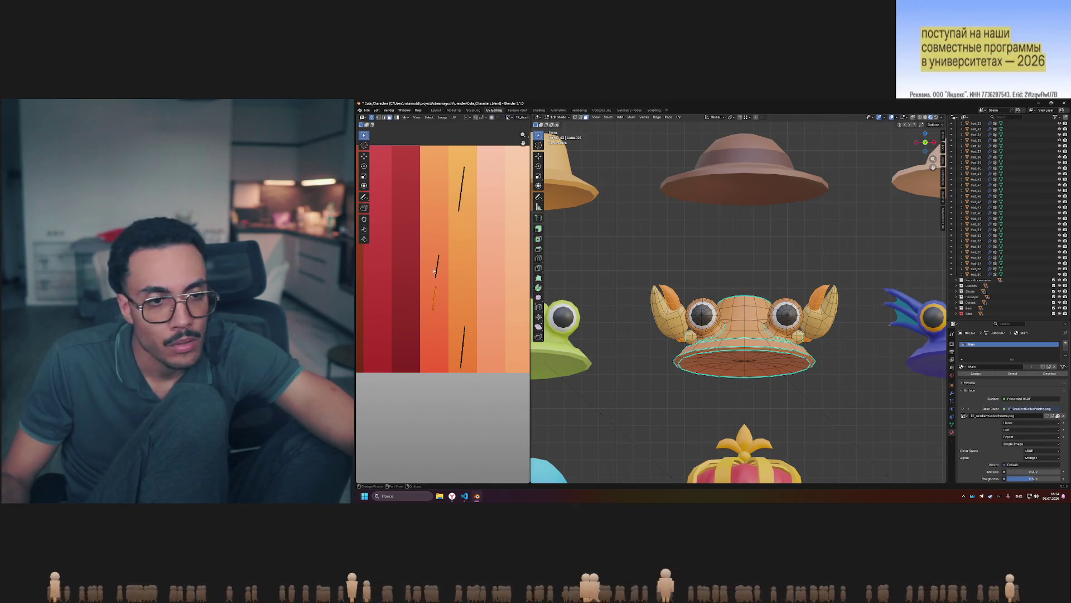
{"action": "left_click_drag", "start_coordinate": [449, 277], "coordinate": [449, 284]}
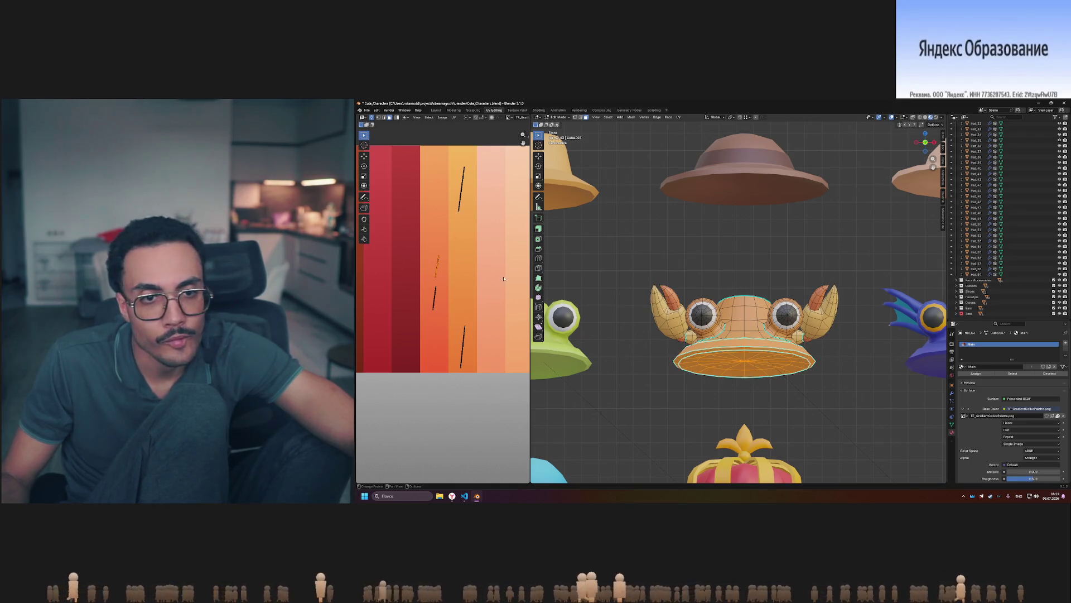
{"action": "left_click_drag", "start_coordinate": [447, 171], "coordinate": [498, 251]}
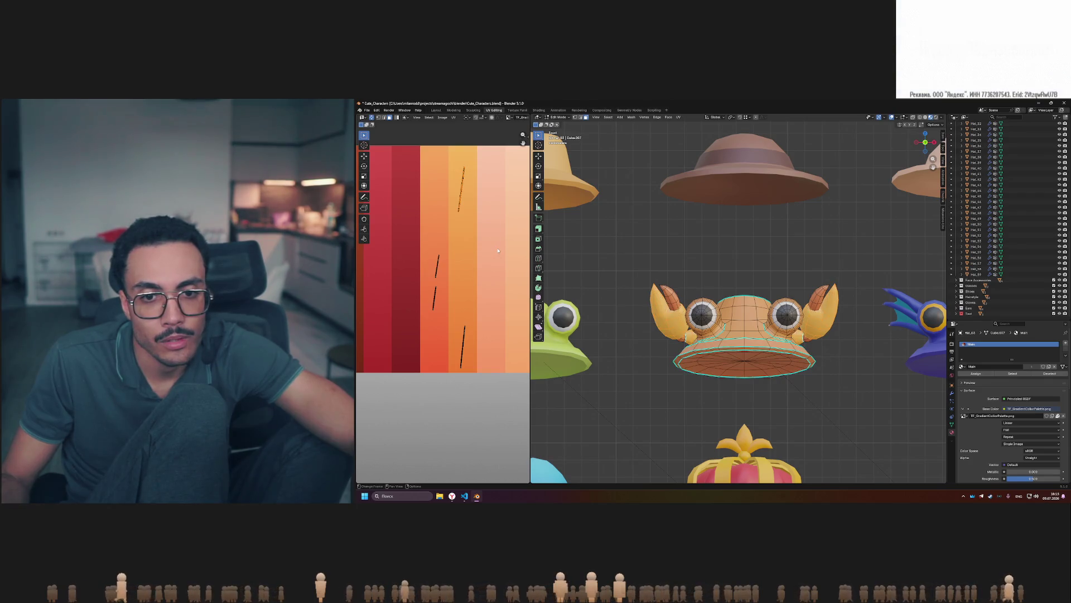
{"action": "left_click_drag", "start_coordinate": [446, 315], "coordinate": [491, 382]}
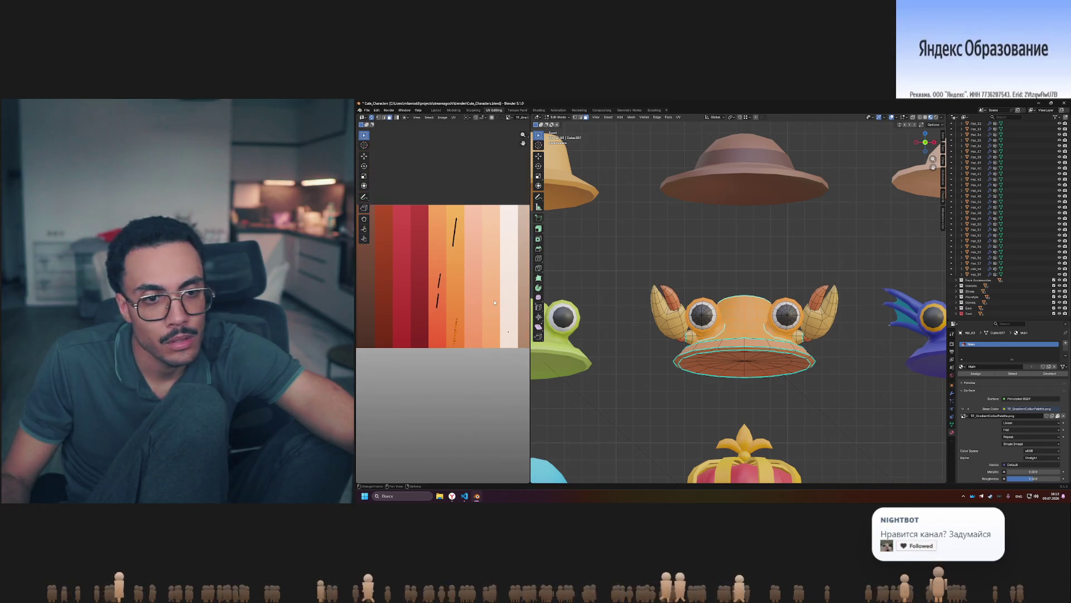
{"action": "key", "text": "g"}
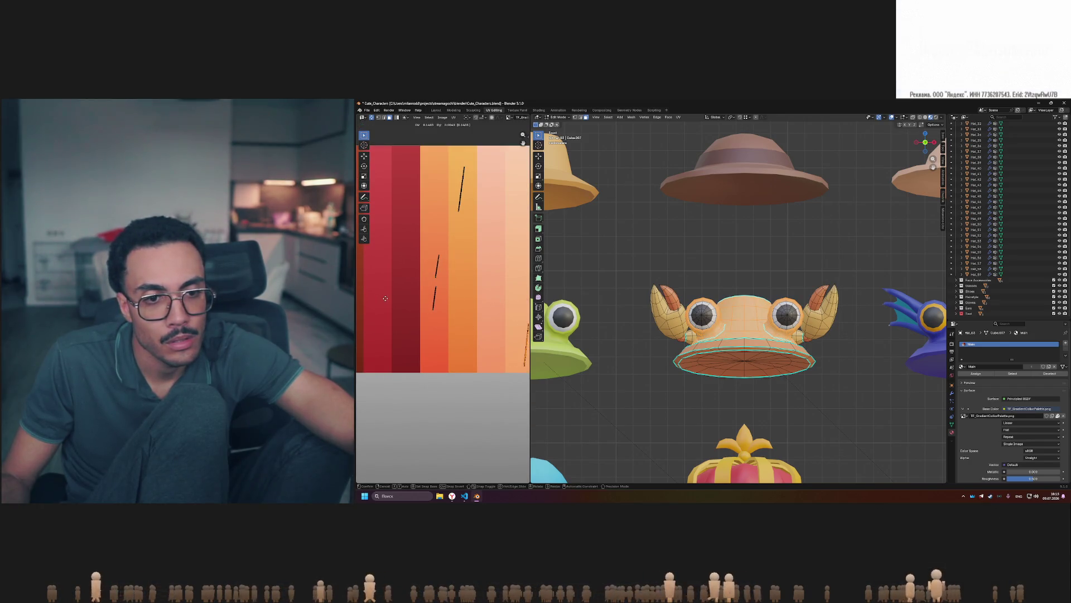
{"action": "left_click", "coordinate": [548, 301]}
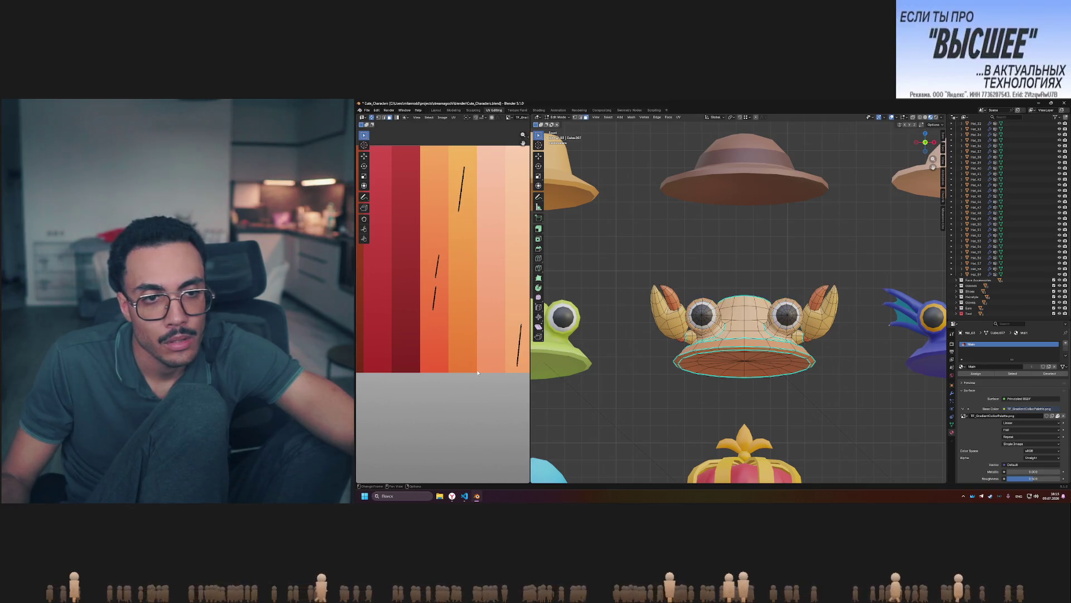
{"action": "key", "text": "Tab"}
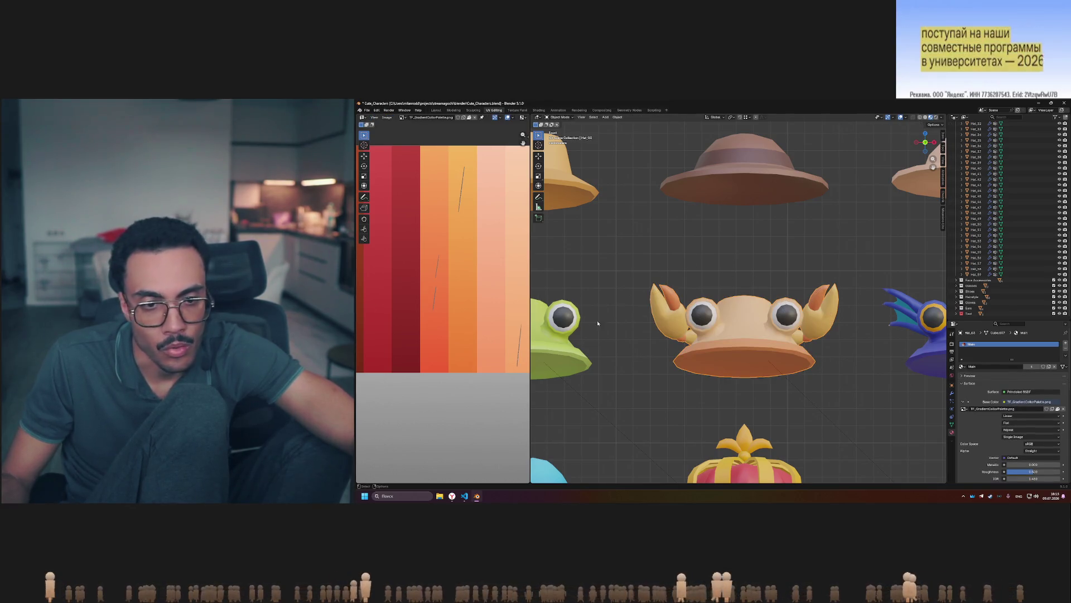
{"action": "scroll", "coordinate": [481, 311], "scroll_direction": "down", "scroll_amount": 3}
{"action": "scroll", "coordinate": [762, 288], "scroll_direction": "down", "scroll_amount": 2}
{"action": "scroll", "coordinate": [758, 286], "scroll_direction": "up", "scroll_amount": 2}
{"action": "scroll", "coordinate": [750, 289], "scroll_direction": "down", "scroll_amount": 5}
{"action": "scroll", "coordinate": [742, 287], "scroll_direction": "down", "scroll_amount": 2}
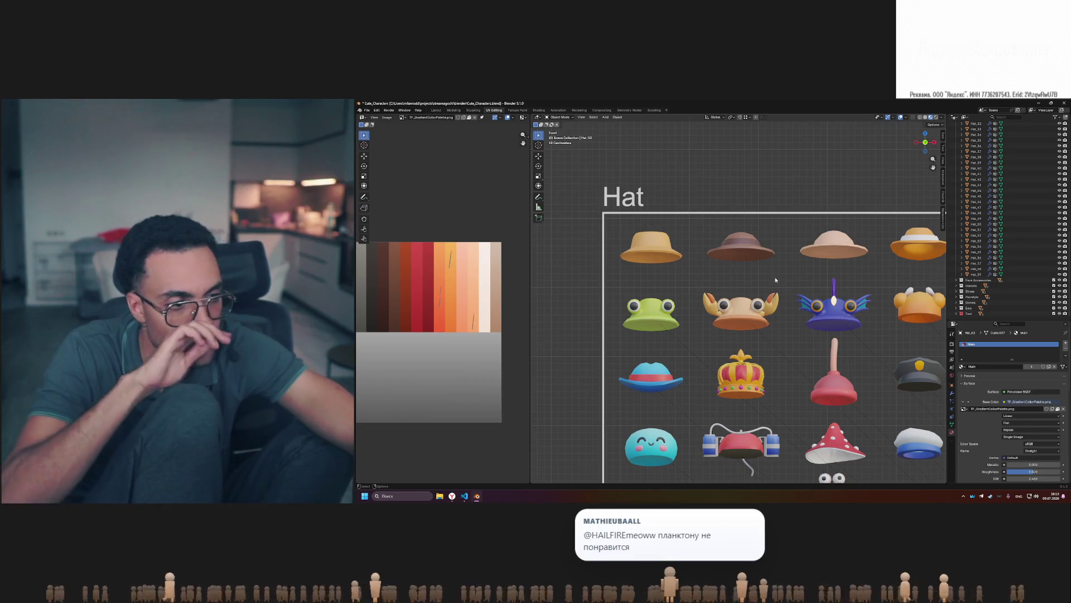
{"action": "scroll", "coordinate": [767, 284], "scroll_direction": "up", "scroll_amount": 4}
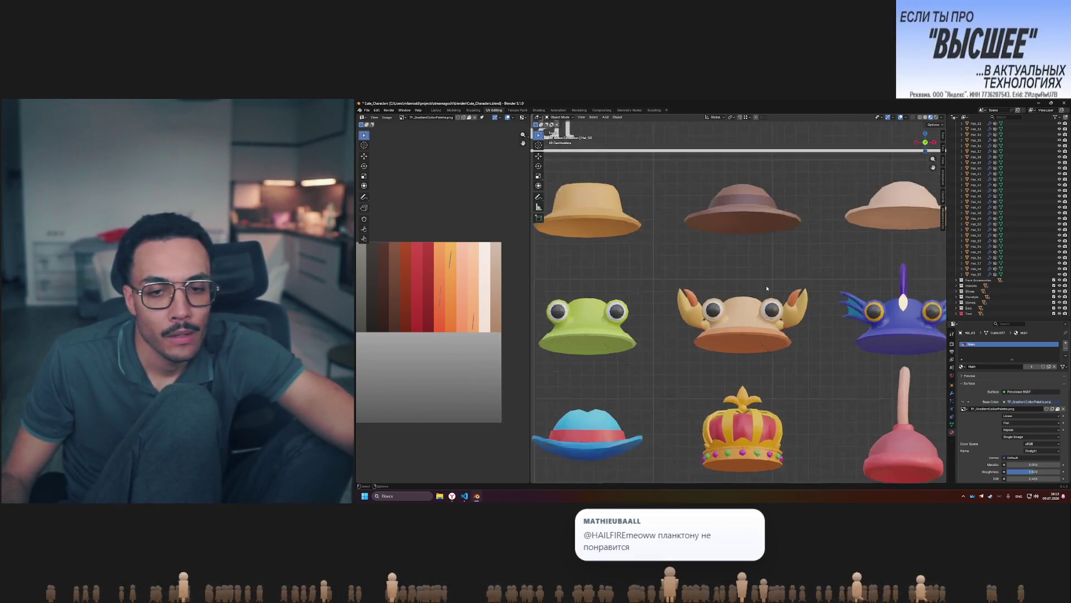
{"action": "middle_click_drag", "start_coordinate": [789, 291], "coordinate": [809, 292], "text": "shift"}
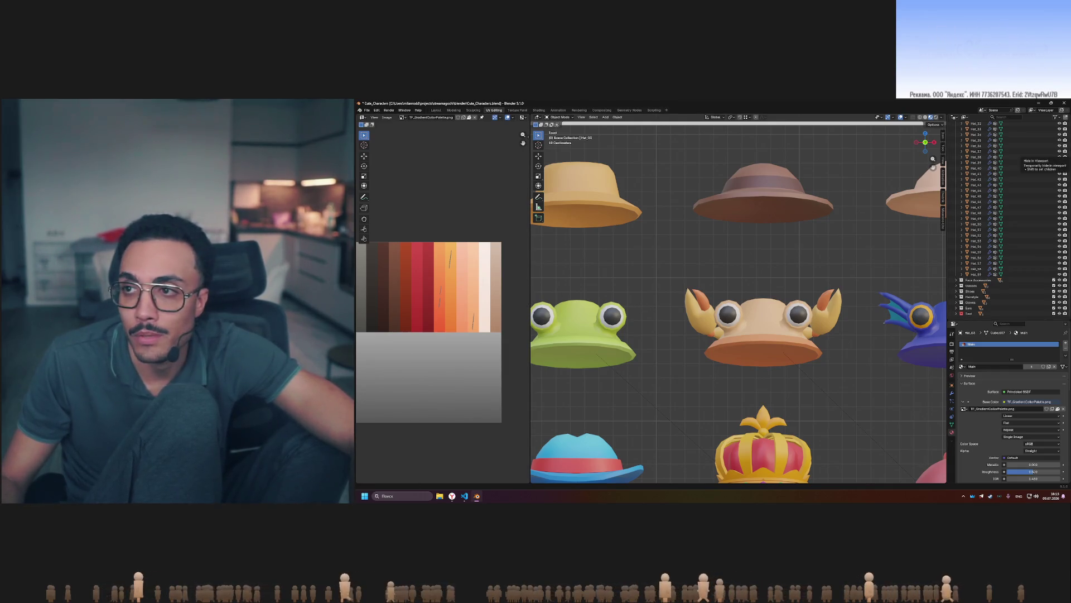
View the hats reference picture full-size, then bring the Blender hat scene back.
{"action": "left_click", "coordinate": [797, 326]}
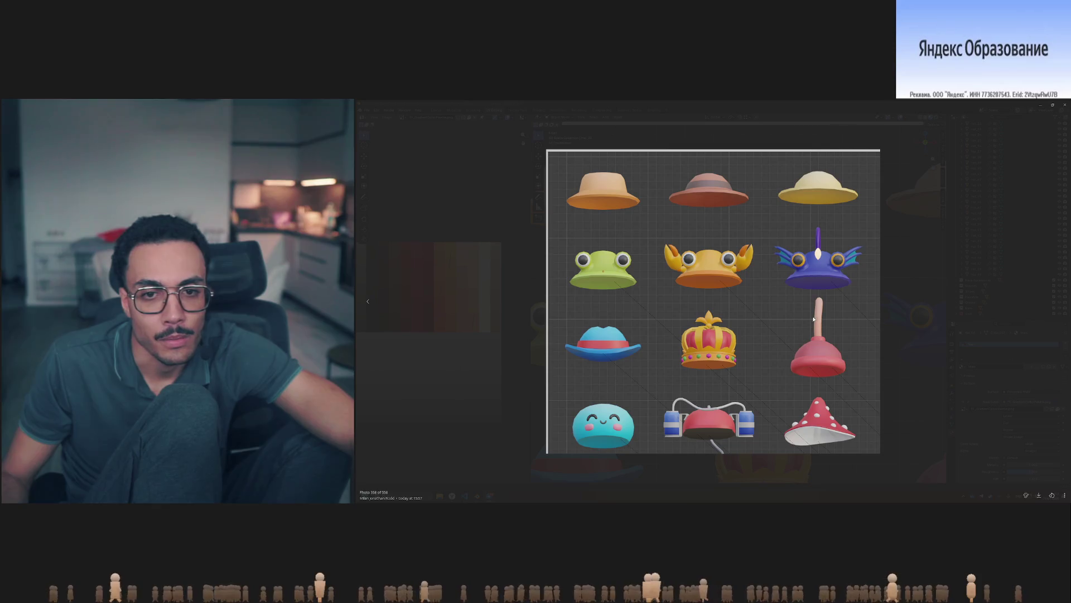
{"action": "key", "text": "Escape"}
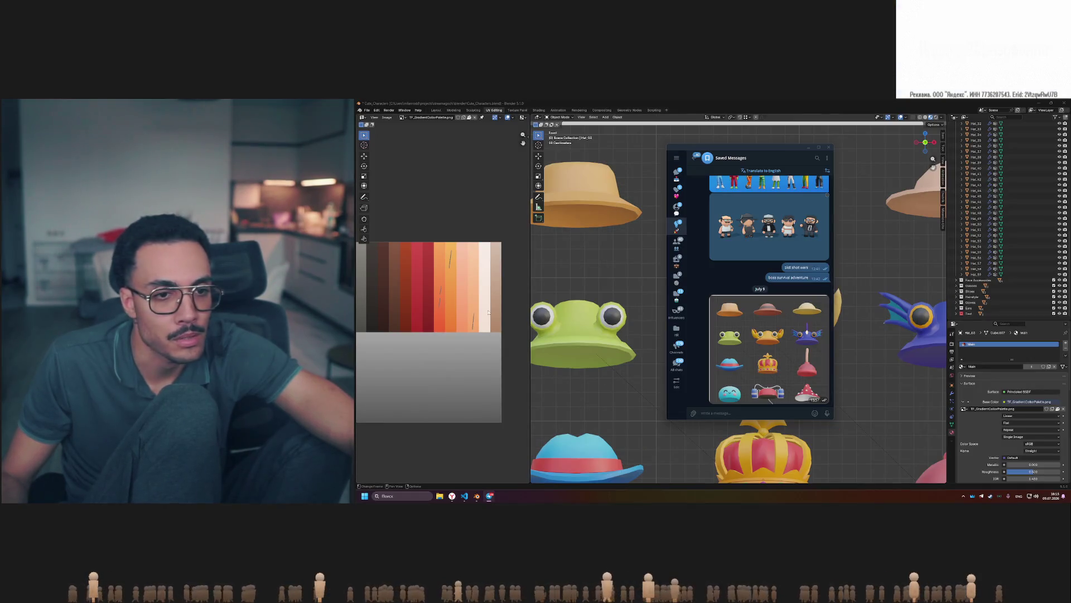
{"action": "left_click", "coordinate": [490, 311]}
Undo the crab hat's last UV move and shift its brim island onto the lighter orange stripe.
{"action": "key", "text": "Tab"}
{"action": "key", "text": "g"}
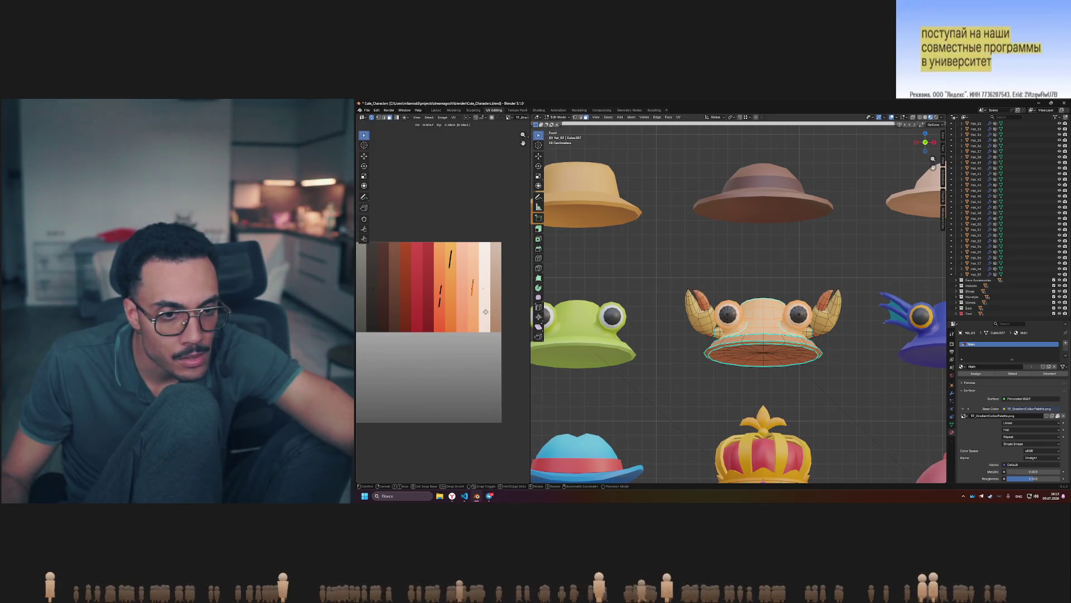
{"action": "key", "text": "ctrl+z"}
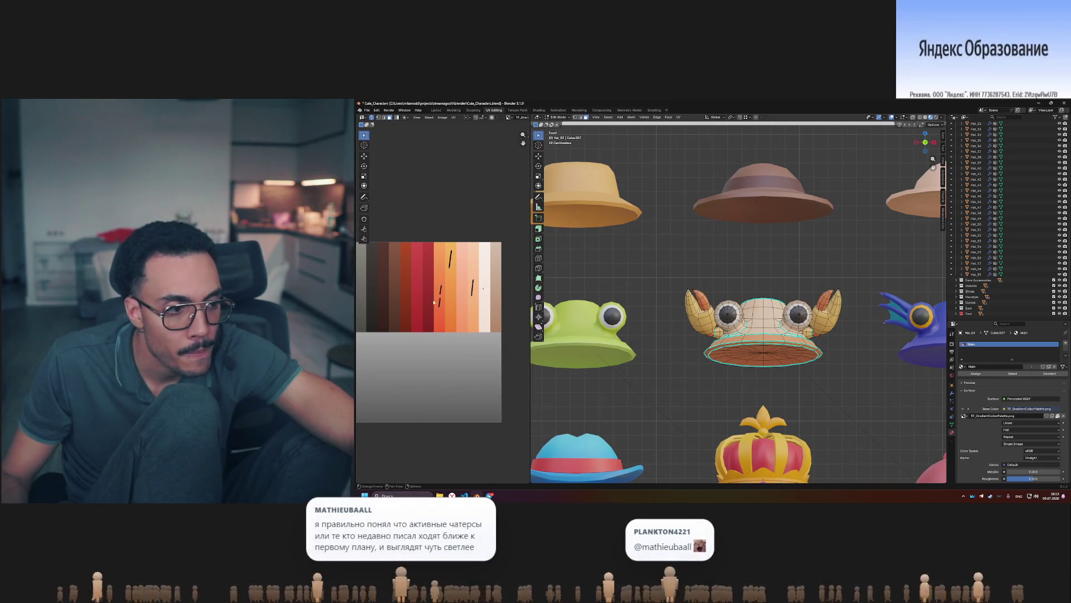
{"action": "left_click_drag", "start_coordinate": [448, 301], "coordinate": [448, 303]}
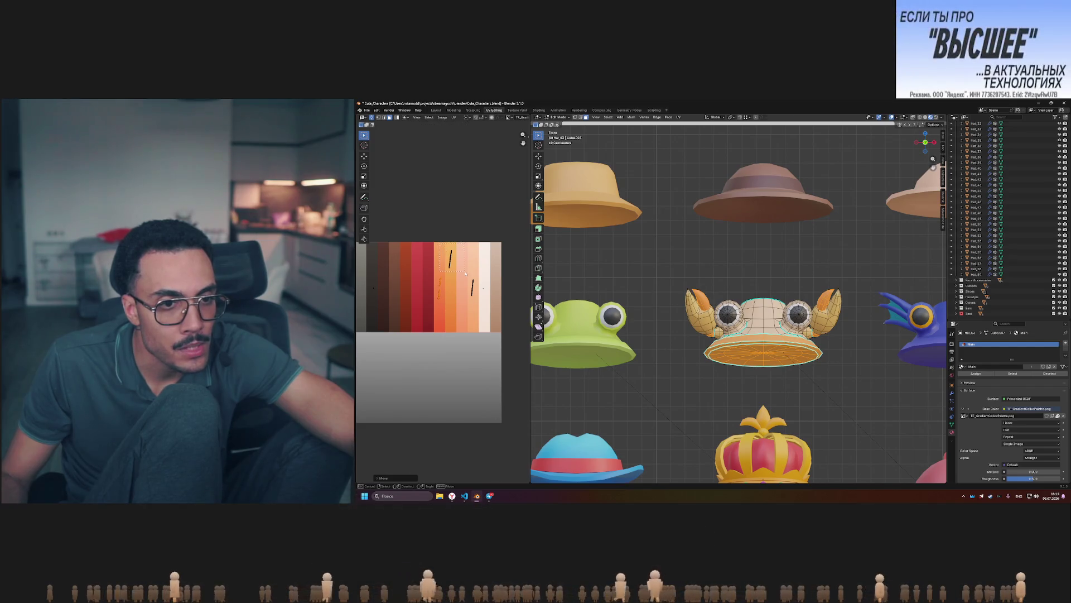
{"action": "left_click", "coordinate": [466, 276]}
{"action": "left_click", "coordinate": [466, 301]}
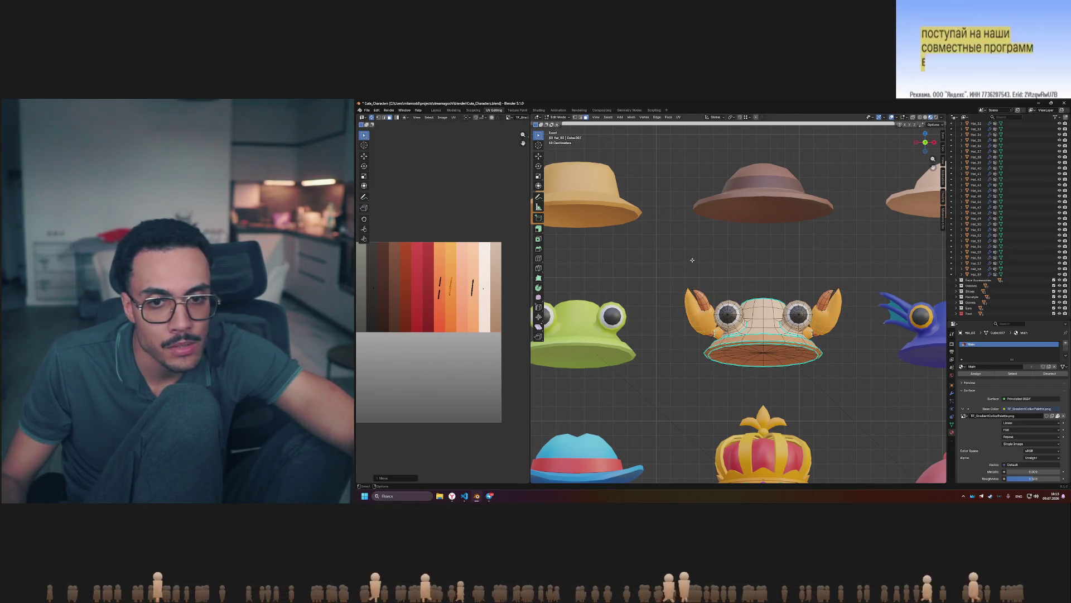
{"action": "key", "text": "Tab"}
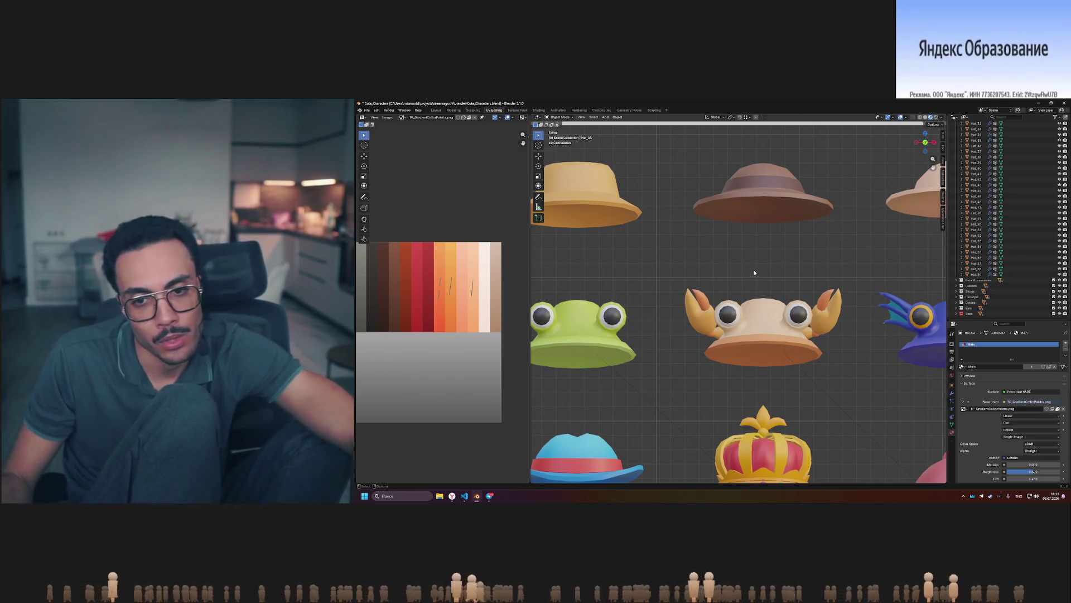
{"action": "scroll", "coordinate": [739, 279], "scroll_direction": "down", "scroll_amount": 6}
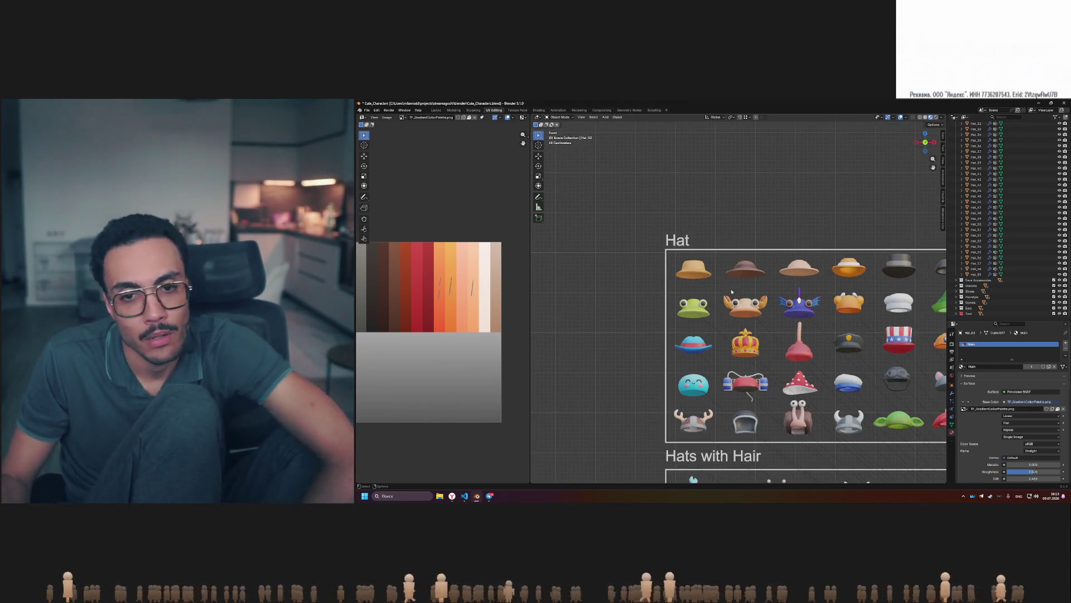
{"action": "scroll", "coordinate": [732, 291], "scroll_direction": "up", "scroll_amount": 6}
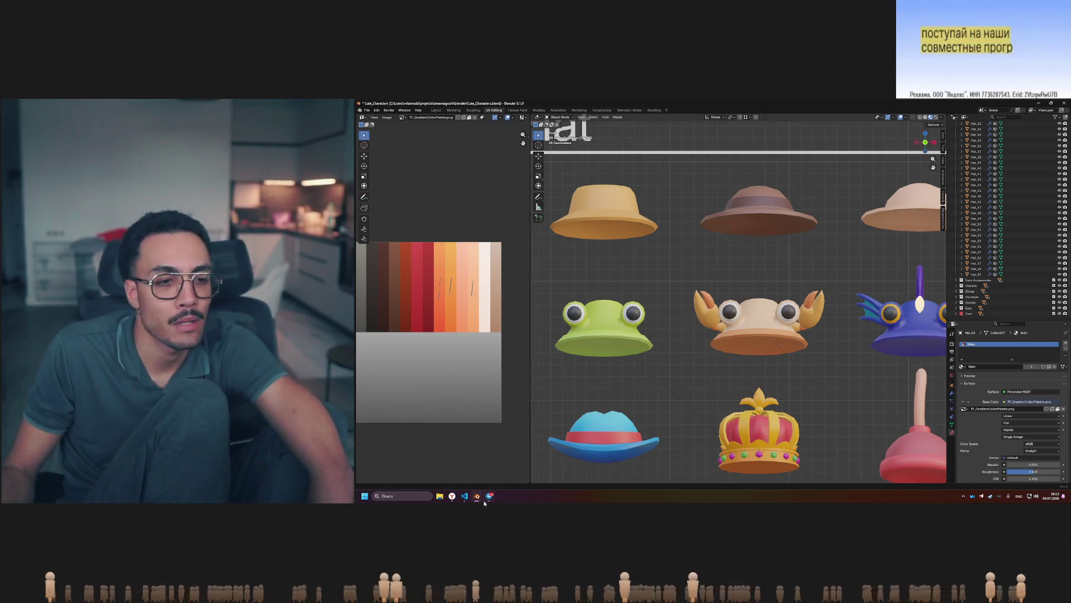
{"action": "mouse_move", "coordinate": [483, 502]}
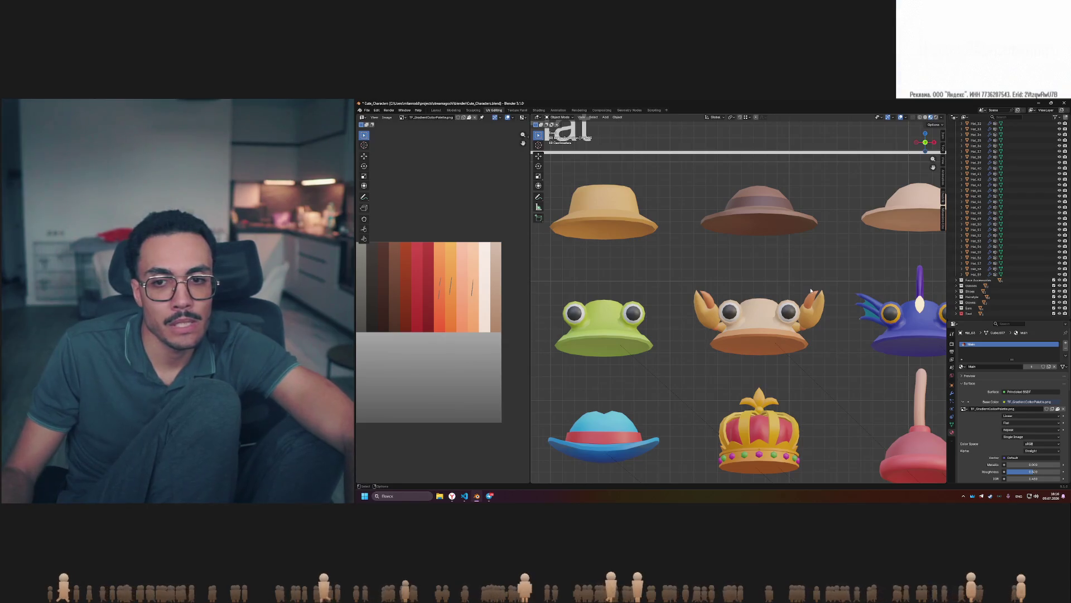
{"action": "scroll", "coordinate": [746, 296], "scroll_direction": "right", "scroll_amount": 5, "text": "ctrl"}
{"action": "left_click", "coordinate": [703, 218]}
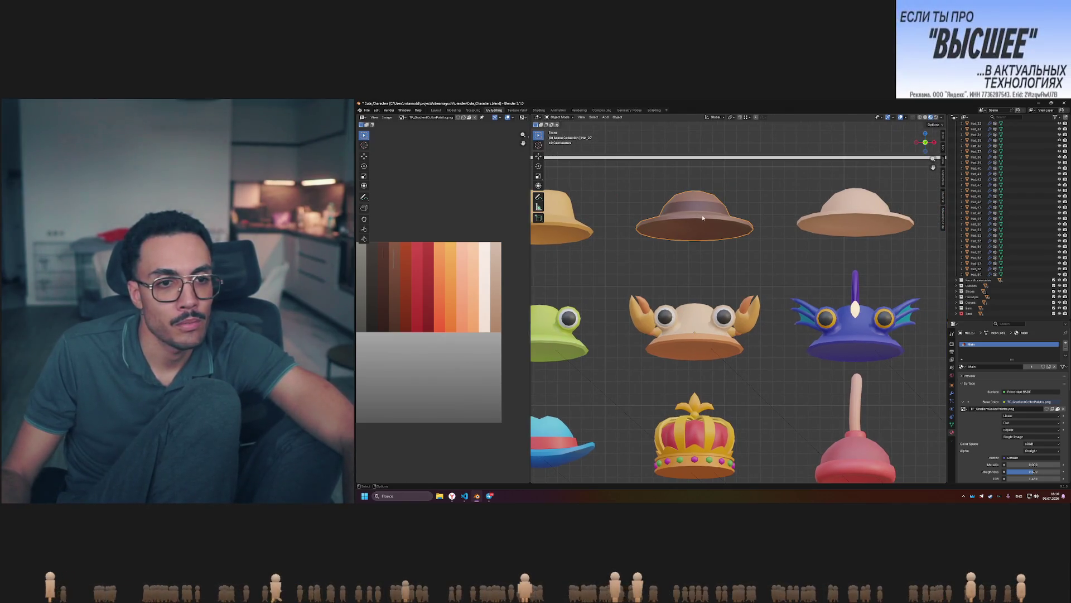
{"action": "key", "text": "Tab"}
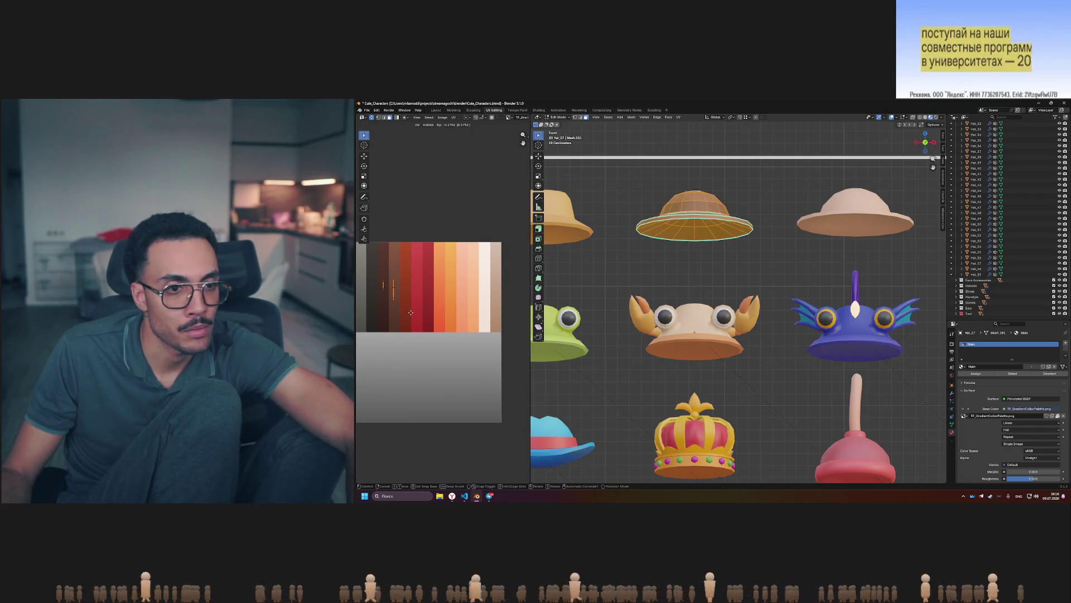
{"action": "key", "text": "Tab"}
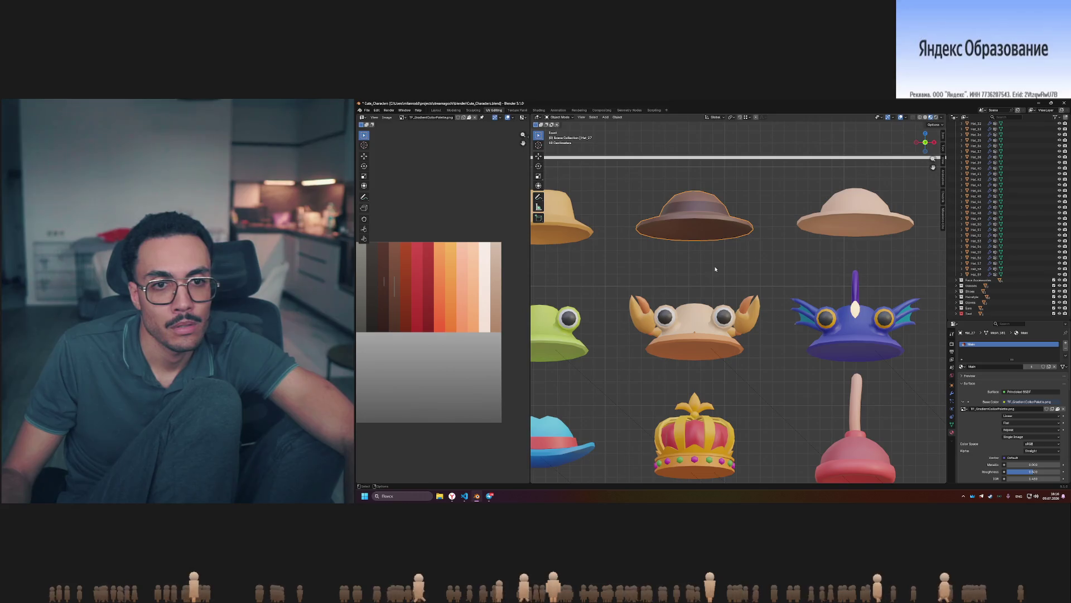
{"action": "middle_click_drag", "start_coordinate": [715, 269], "coordinate": [774, 271], "text": "shift"}
{"action": "scroll", "coordinate": [441, 279], "scroll_direction": "down", "scroll_amount": 2}
{"action": "scroll", "coordinate": [441, 279], "scroll_direction": "up", "scroll_amount": 1}
{"action": "mouse_move", "coordinate": [756, 271]}
{"action": "middle_mouse_down", "text": "shift"}
{"action": "mouse_move", "coordinate": [666, 274]}
{"action": "mouse_move", "coordinate": [738, 277]}
{"action": "mouse_move", "coordinate": [681, 289]}
{"action": "middle_mouse_up", "text": "shift"}
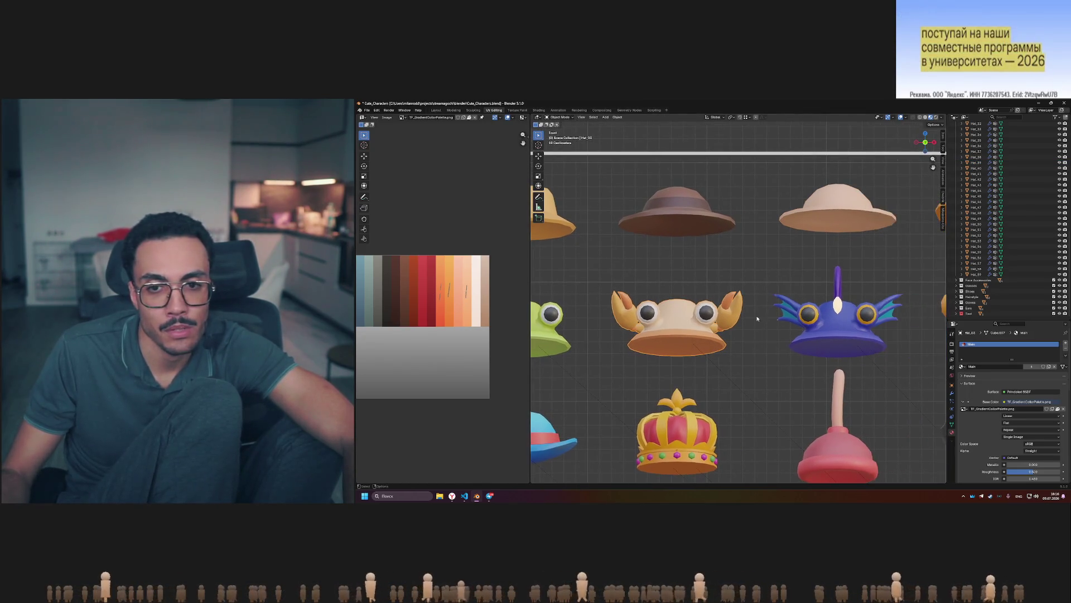
{"action": "left_click", "coordinate": [836, 329]}
Zoom the UV editor onto the blue palette columns and select the fish hat's whole UV island.
{"action": "middle_click_drag", "start_coordinate": [514, 319], "coordinate": [492, 319]}
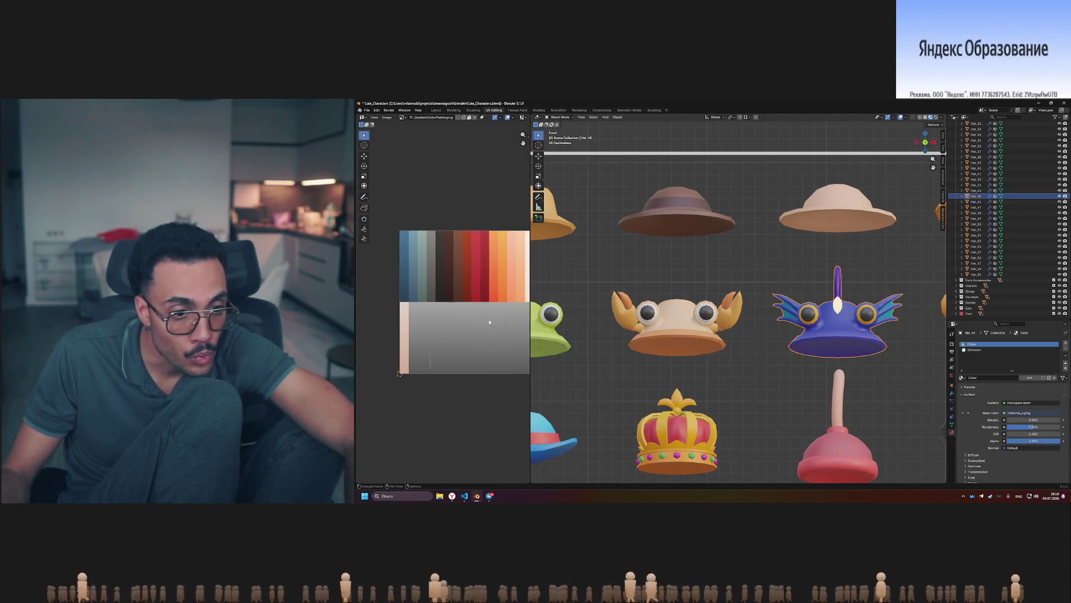
{"action": "scroll", "coordinate": [438, 359], "scroll_direction": "up", "scroll_amount": 2}
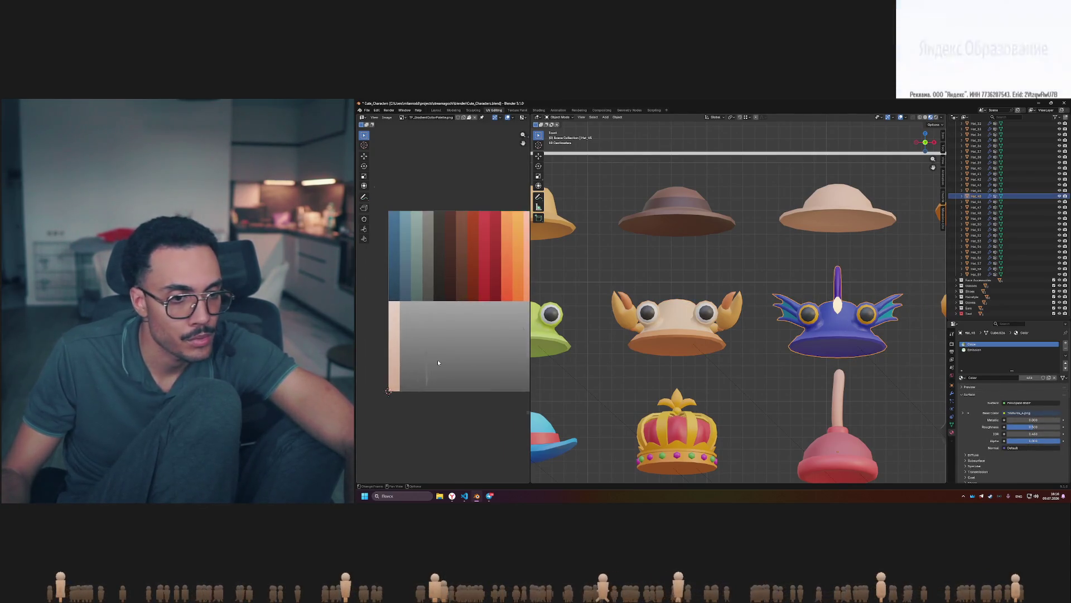
{"action": "middle_click_drag", "start_coordinate": [439, 358], "coordinate": [449, 320]}
{"action": "scroll", "coordinate": [450, 321], "scroll_direction": "up", "scroll_amount": 2}
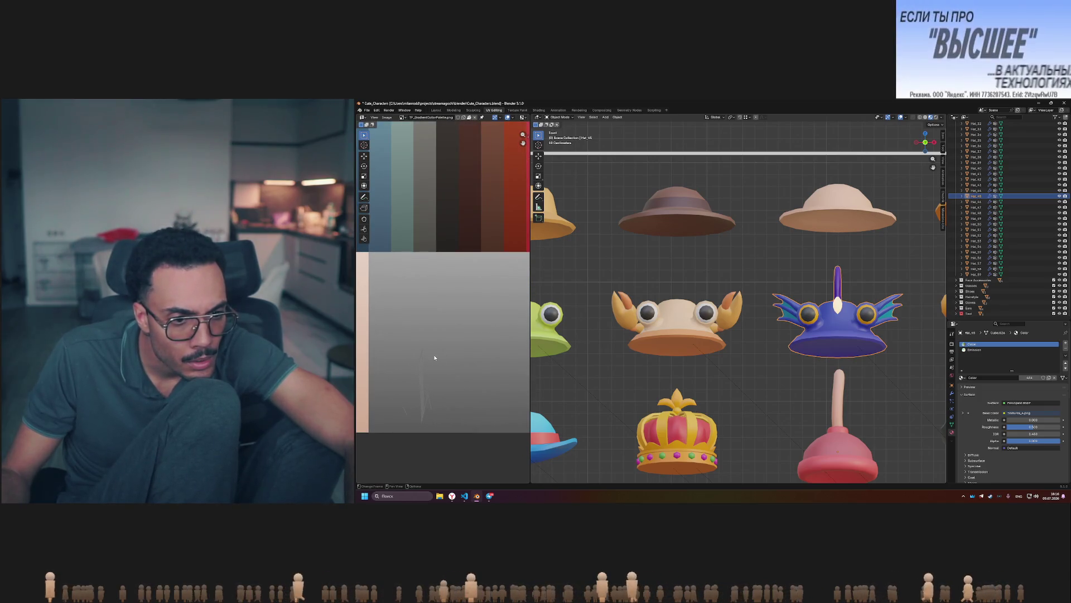
{"action": "key", "text": "Tab"}
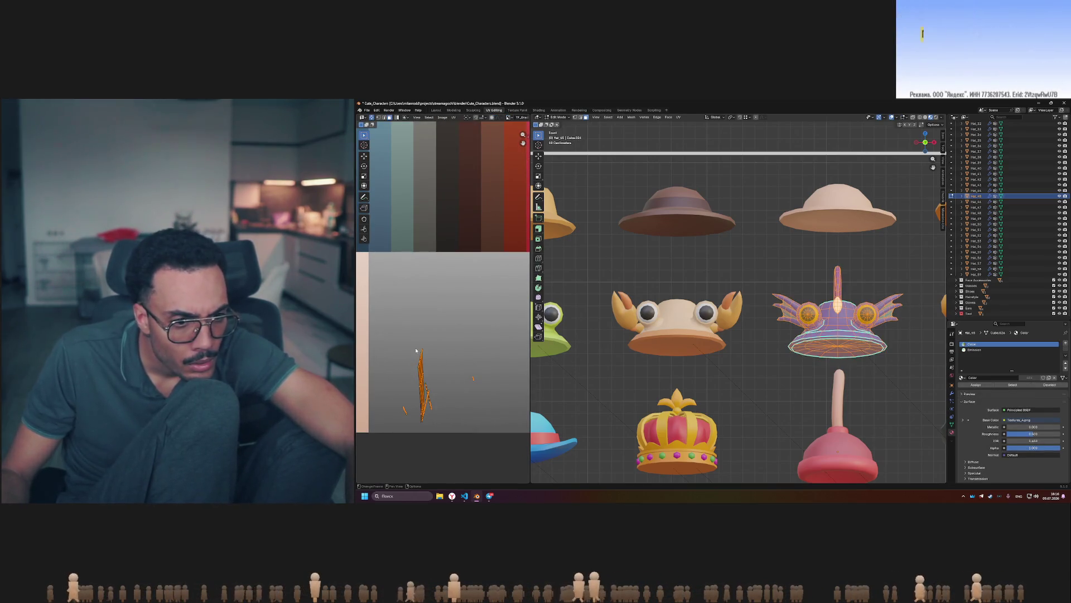
{"action": "left_click_drag", "start_coordinate": [410, 343], "coordinate": [424, 367]}
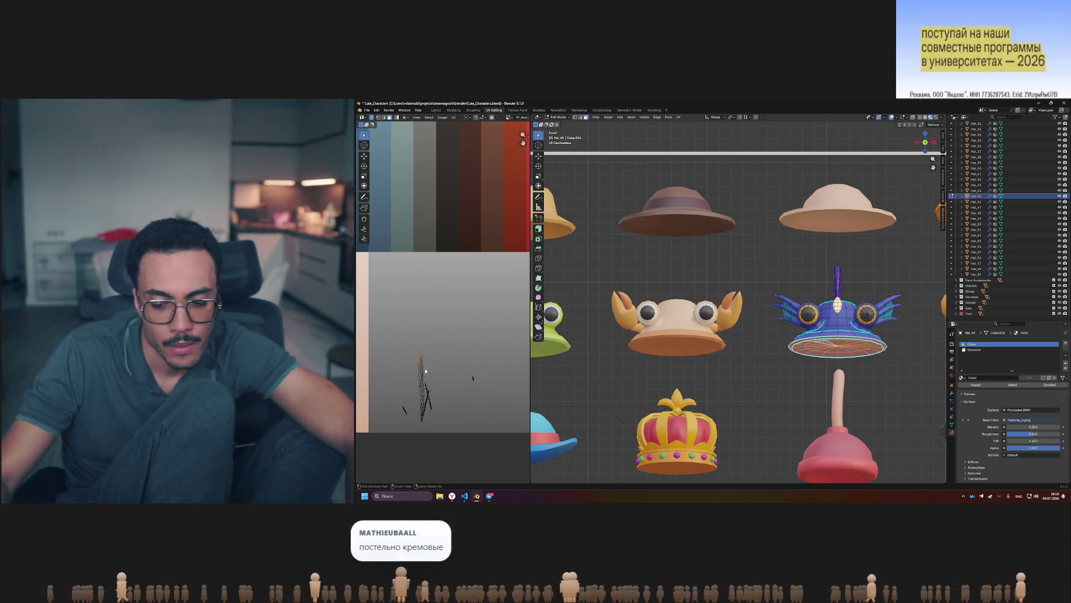
{"action": "key", "text": "l"}
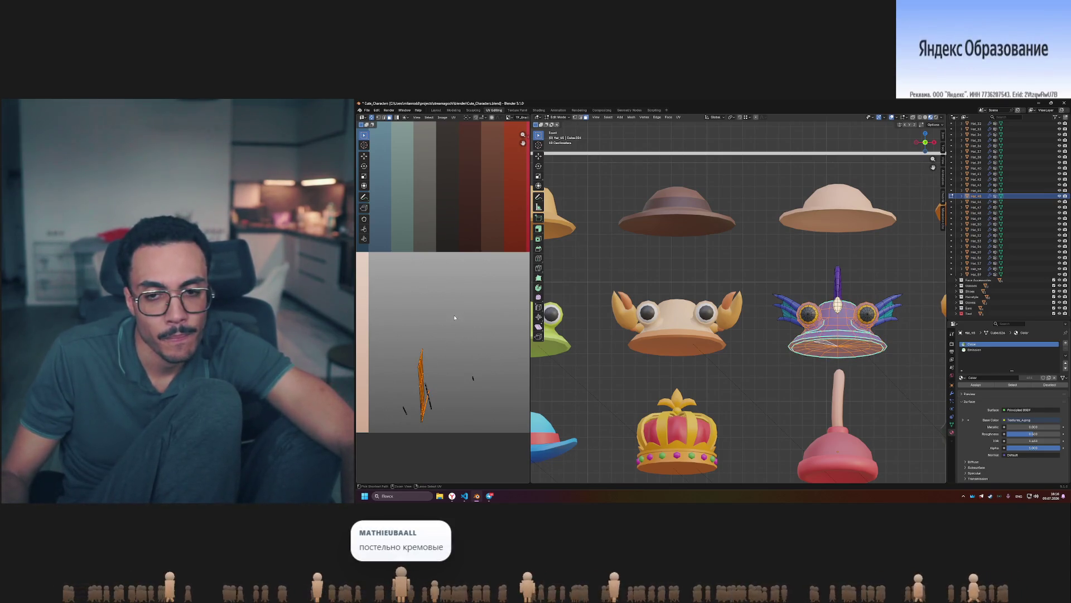
{"action": "scroll", "coordinate": [454, 318], "scroll_direction": "down", "scroll_amount": 4}
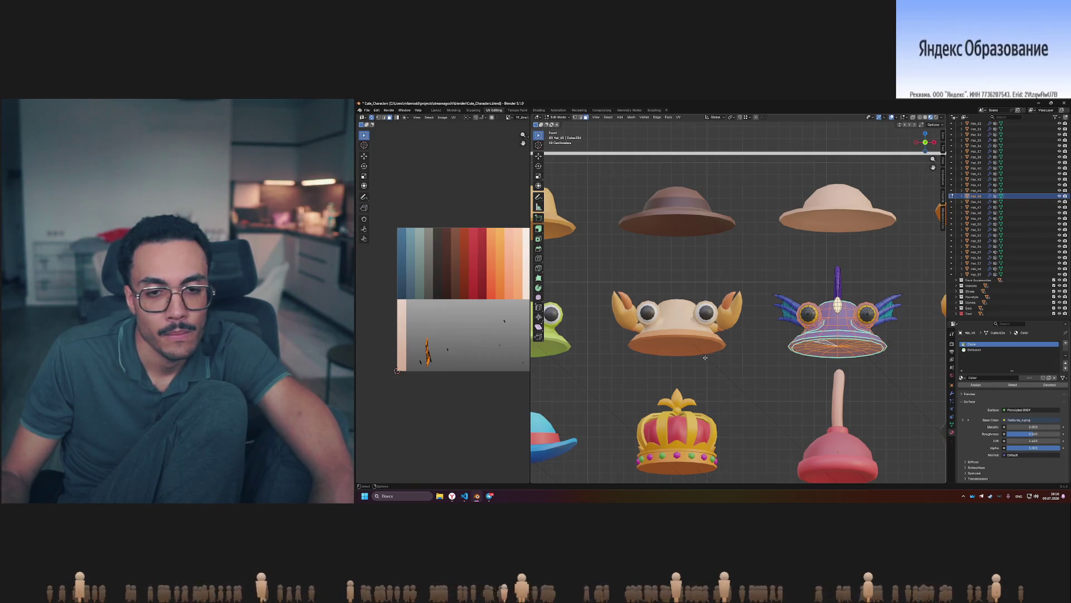
{"action": "scroll", "coordinate": [705, 357], "scroll_direction": "down", "scroll_amount": 2}
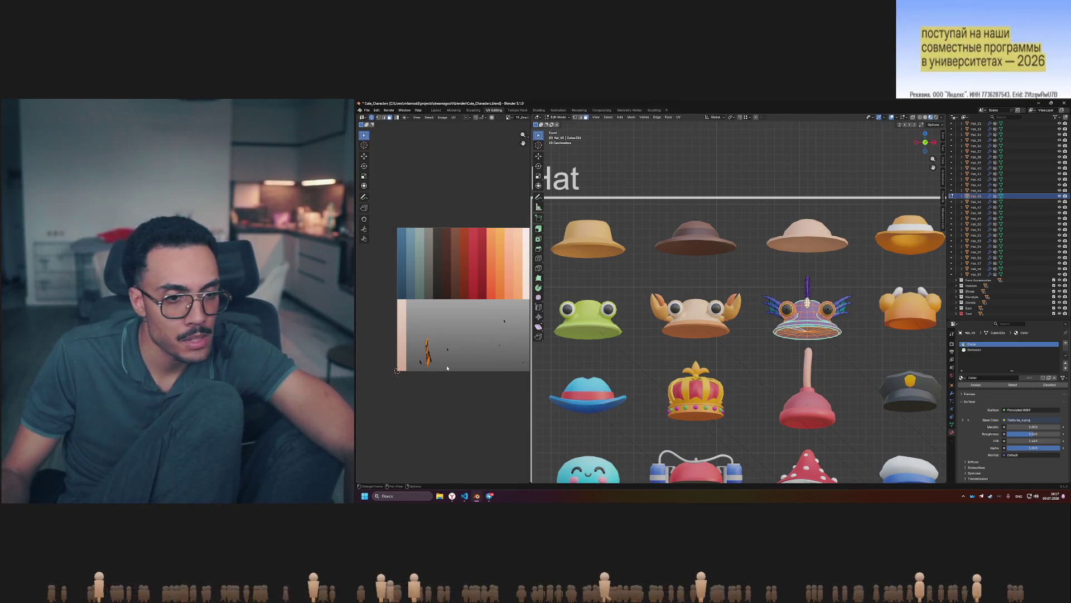
{"action": "scroll", "coordinate": [447, 364], "scroll_direction": "up", "scroll_amount": 2}
{"action": "scroll", "coordinate": [419, 367], "scroll_direction": "up", "scroll_amount": 2}
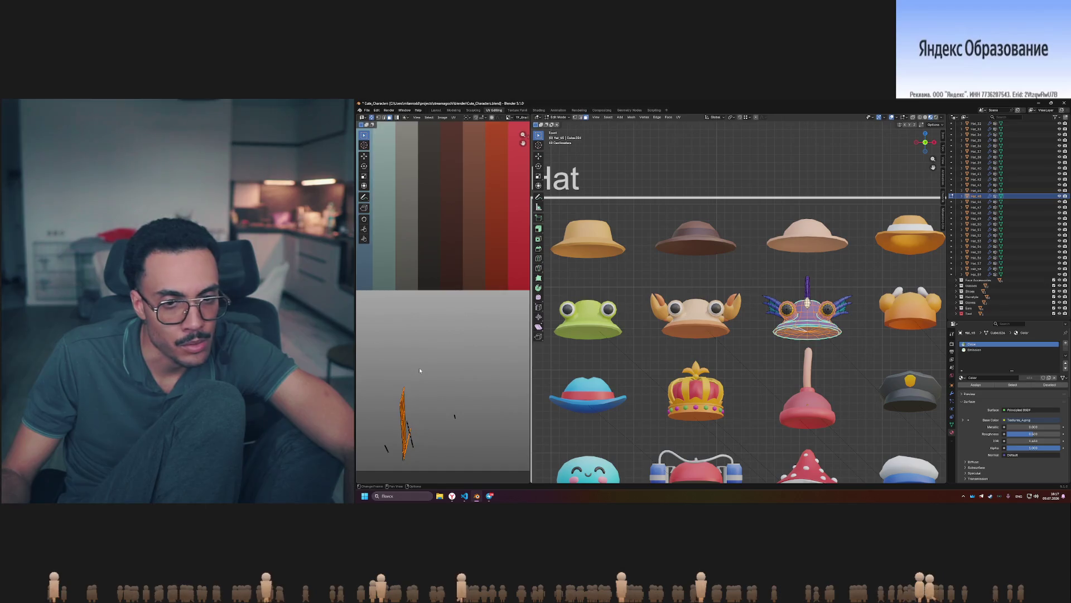
{"action": "scroll", "coordinate": [420, 367], "scroll_direction": "down", "scroll_amount": 3}
Switch from the fish hat to the purple angler-fish hat and grab all its UVs.
{"action": "key", "text": "Tab"}
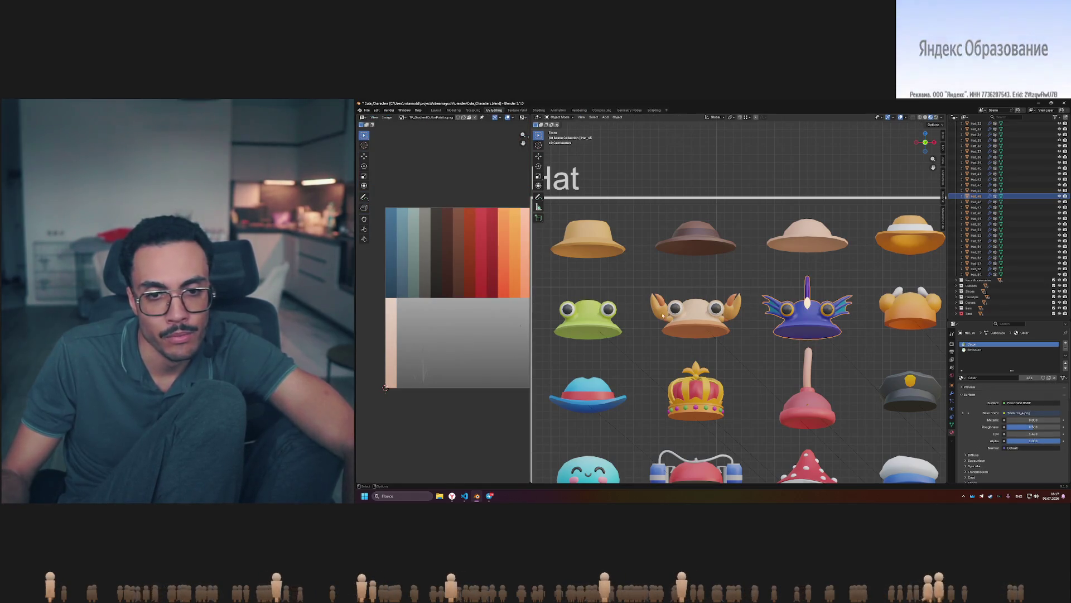
{"action": "mouse_move", "coordinate": [472, 321]}
{"action": "middle_mouse_down"}
{"action": "mouse_move", "coordinate": [444, 330]}
{"action": "mouse_move", "coordinate": [519, 338]}
{"action": "middle_mouse_up"}
{"action": "left_click_drag", "start_coordinate": [762, 273], "coordinate": [840, 340], "text": "ctrl"}
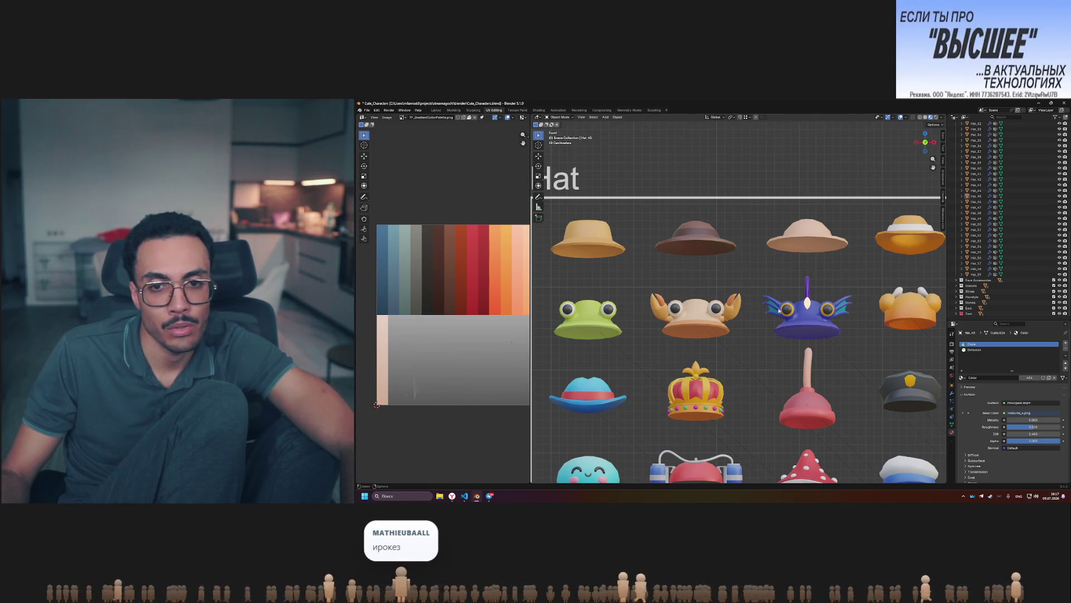
{"action": "left_click", "coordinate": [824, 323]}
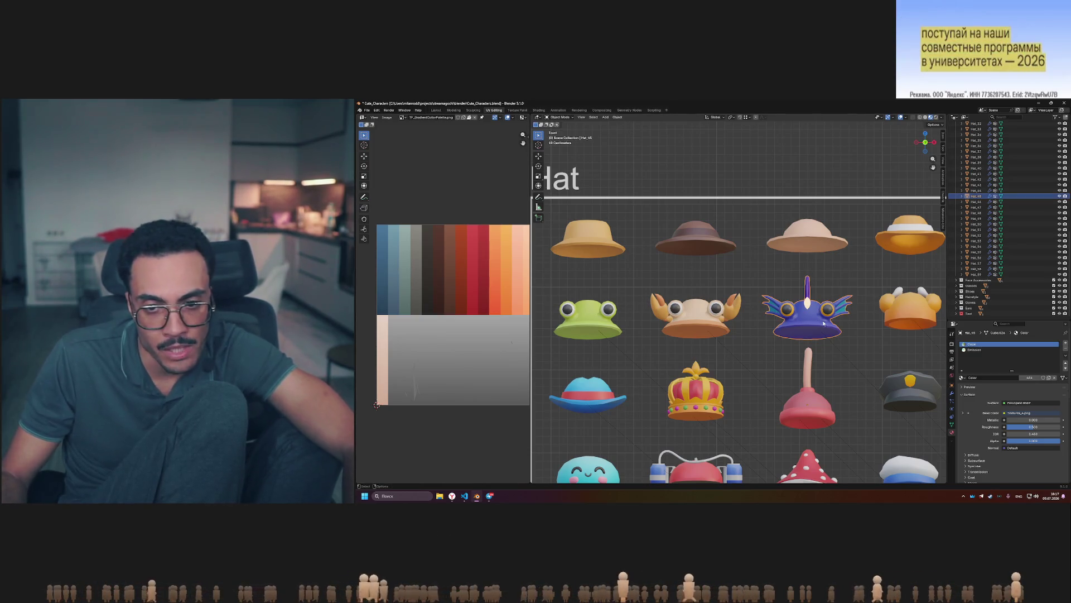
{"action": "key", "text": "Tab"}
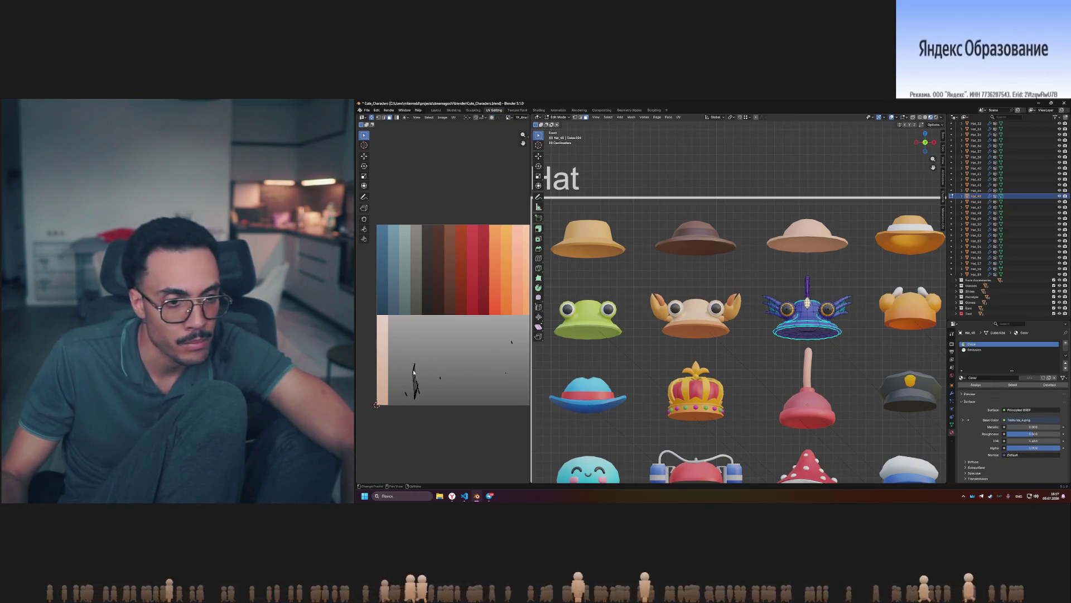
{"action": "key", "text": "a"}
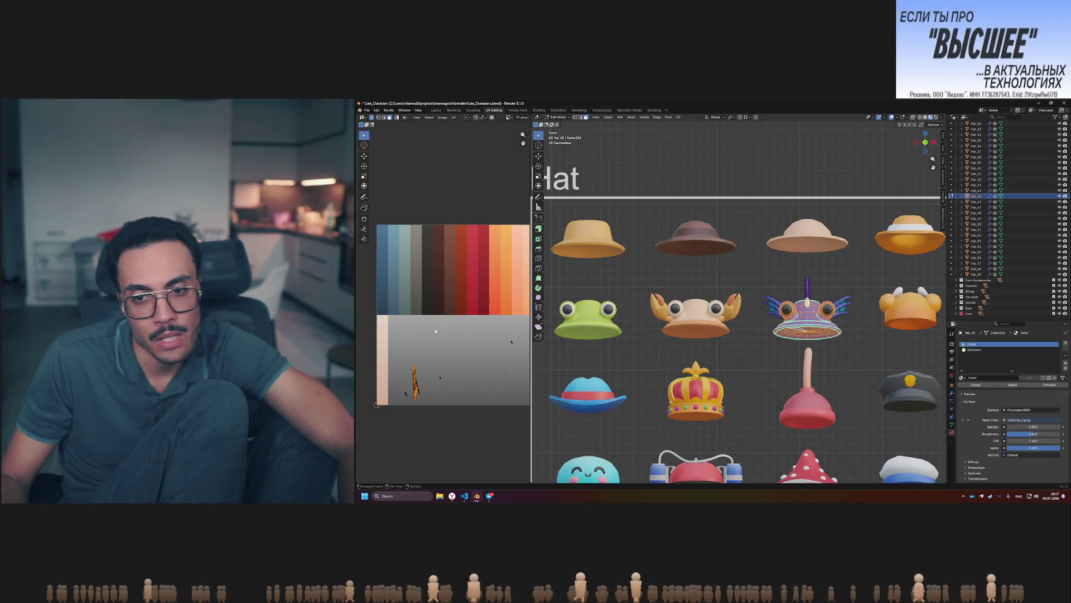
{"action": "key", "text": "g"}
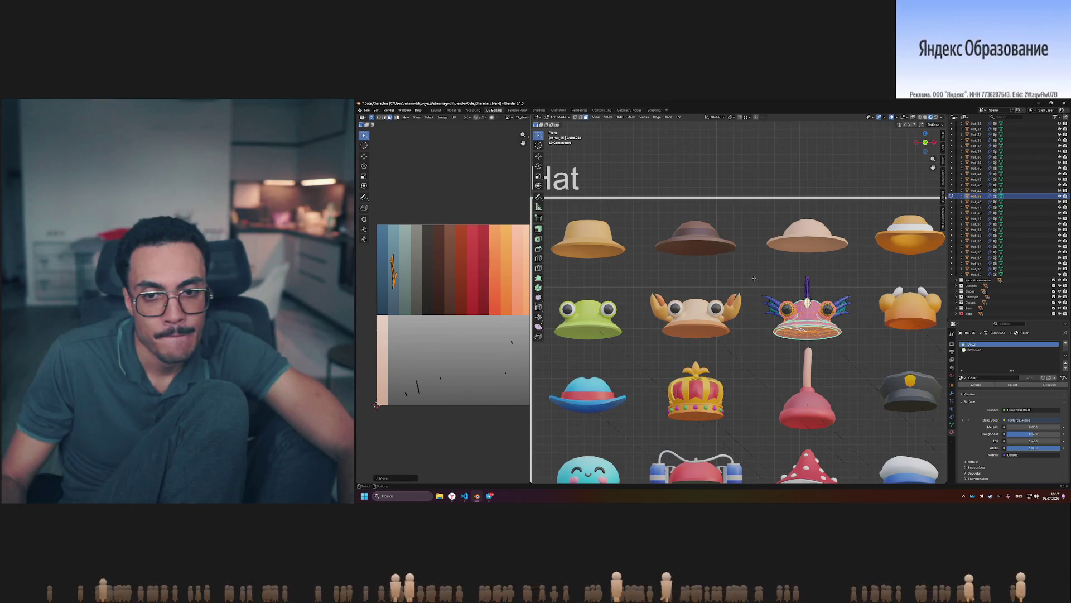
Move the angler-fish hat's small UV islands onto blue palette swatches.
{"action": "left_click_drag", "start_coordinate": [409, 401], "coordinate": [409, 401]}
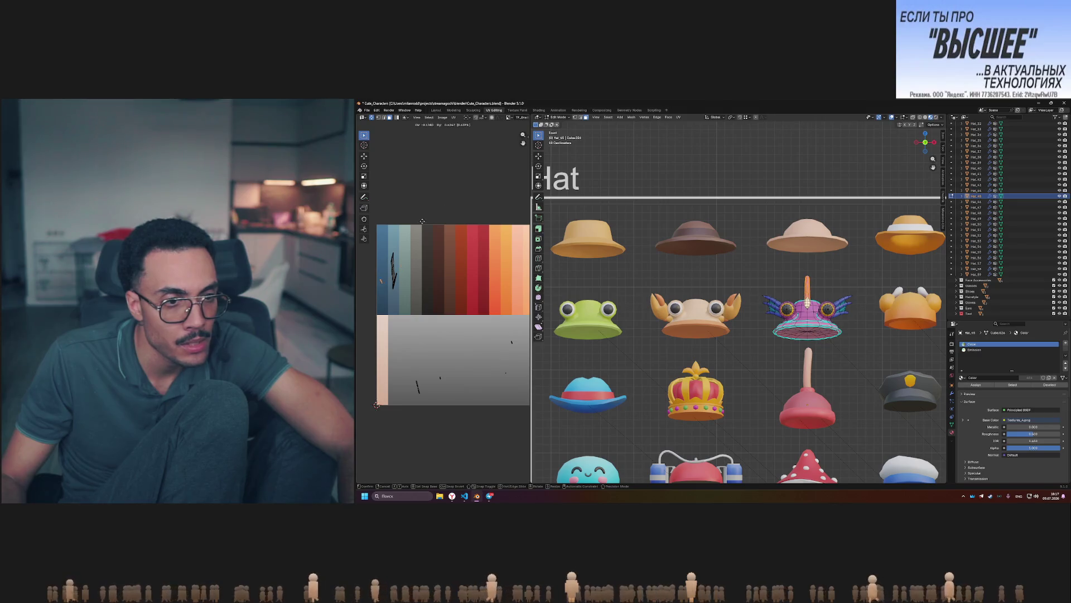
{"action": "left_click", "coordinate": [424, 246]}
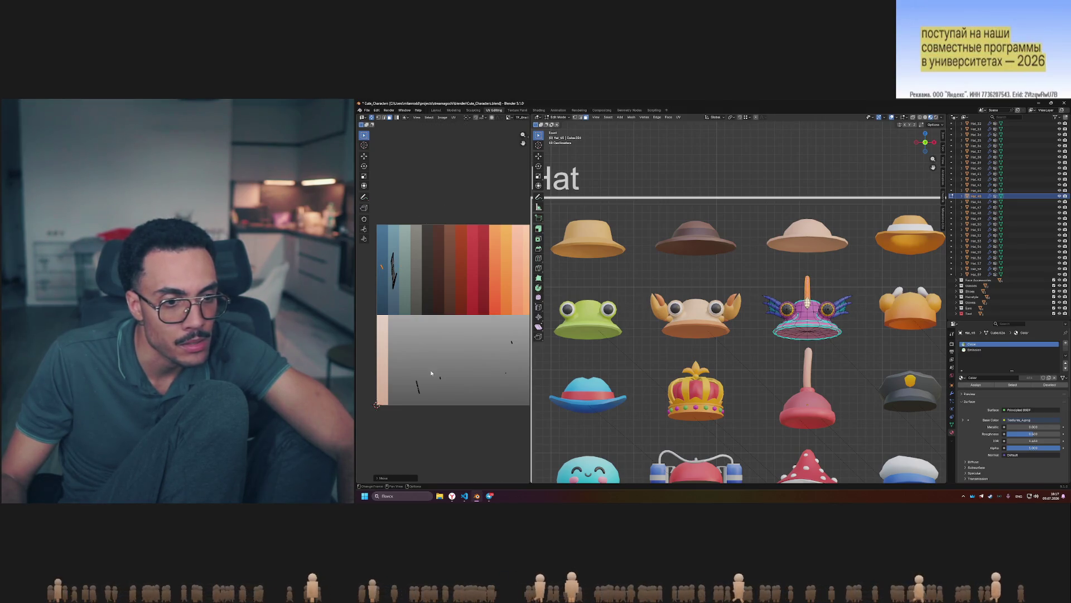
{"action": "left_click", "coordinate": [415, 385]}
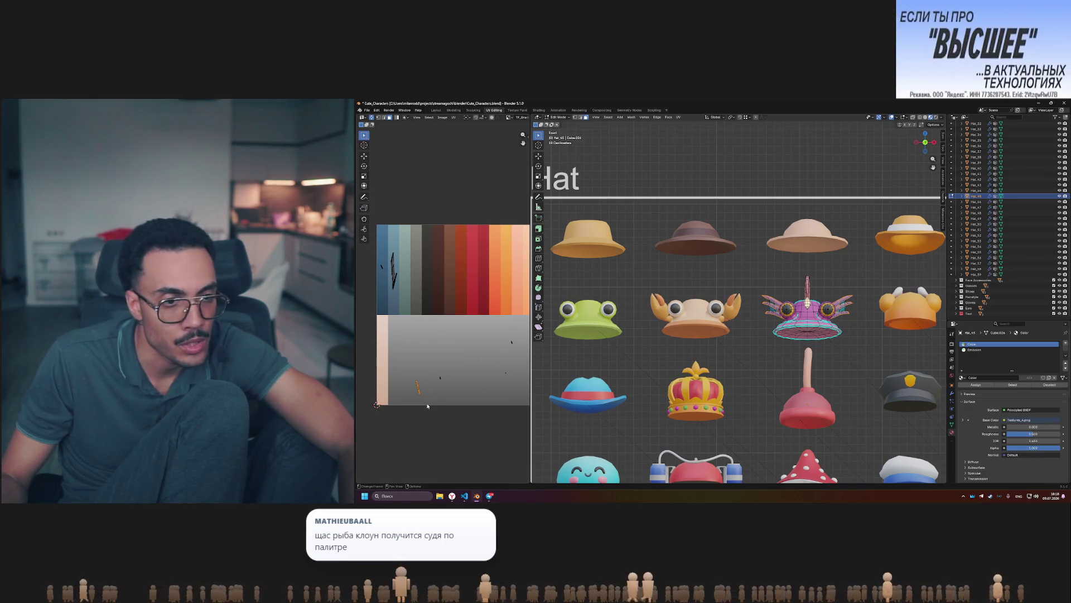
{"action": "key", "text": "g"}
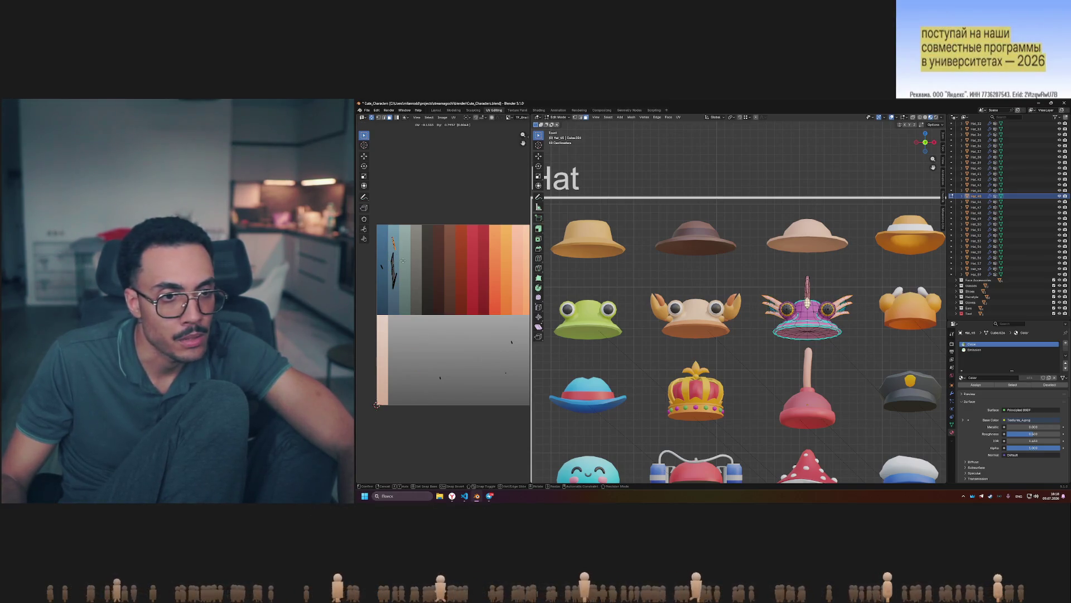
{"action": "left_click", "coordinate": [404, 259]}
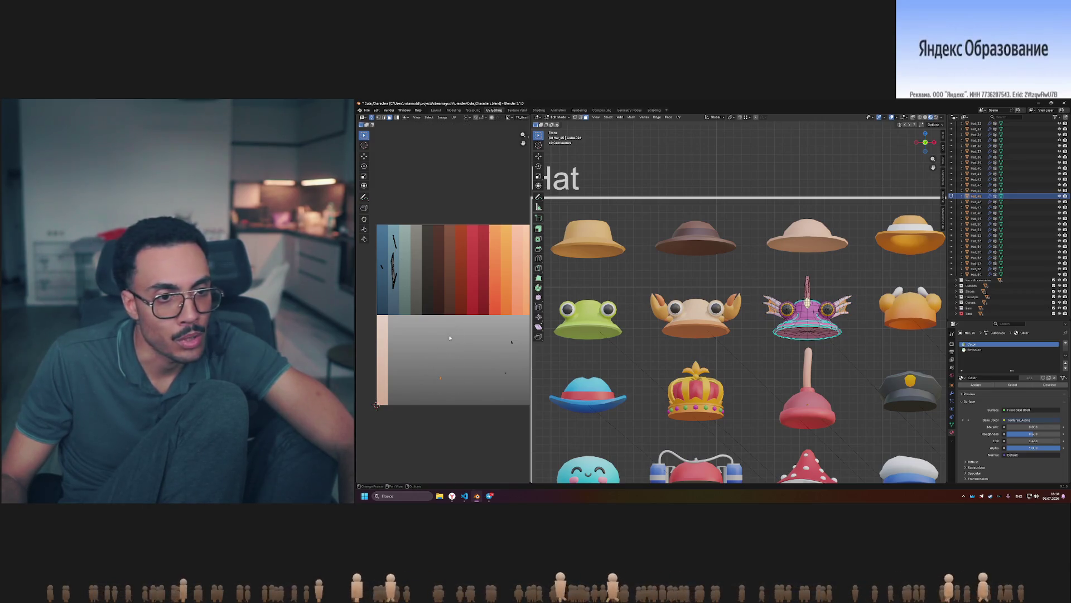
{"action": "key", "text": "g"}
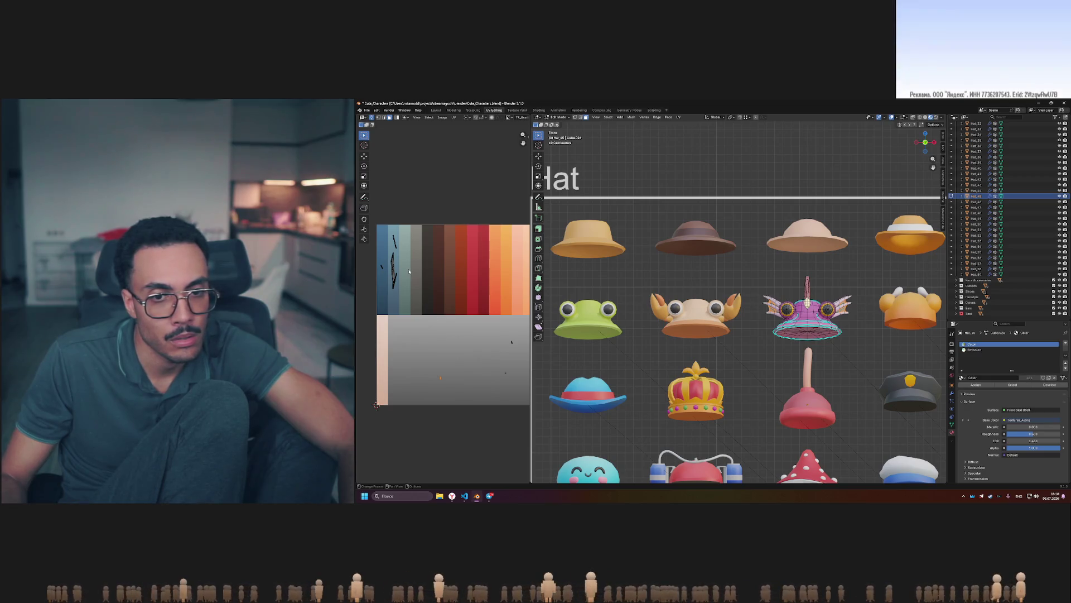
{"action": "left_click", "coordinate": [432, 228]}
{"action": "middle_click_drag", "start_coordinate": [483, 348], "coordinate": [440, 353]}
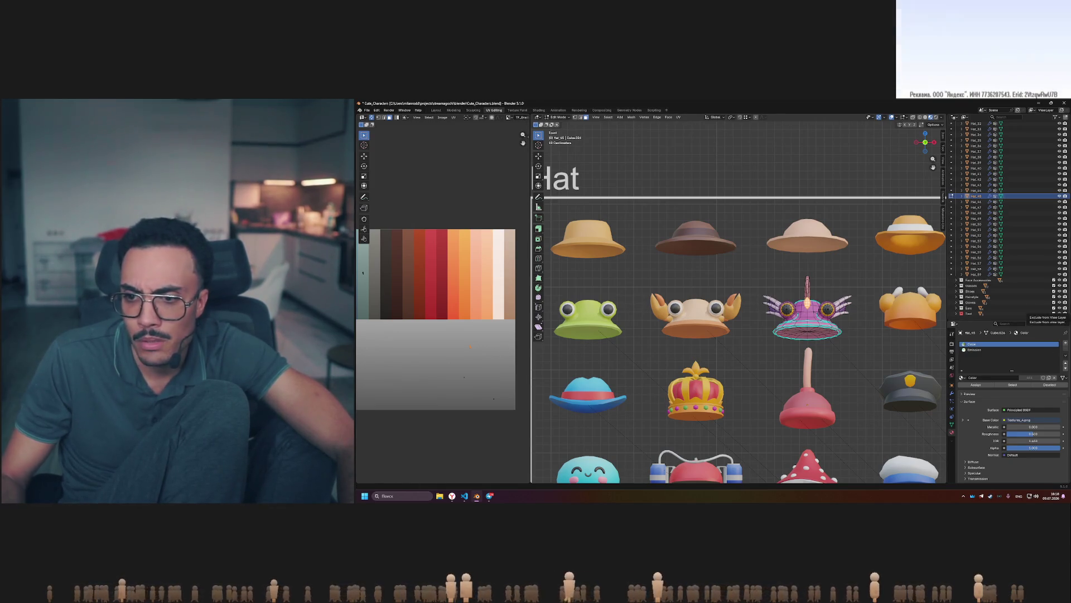
Check the enlarged hats reference picture in Telegram, then return to Blender.
{"action": "key", "text": "alt+Tab"}
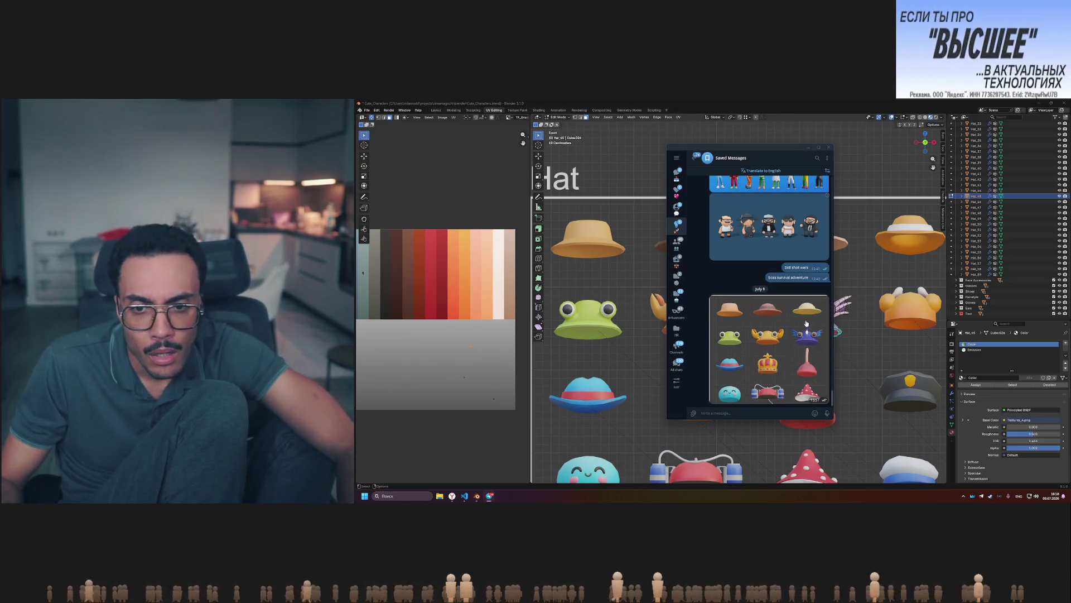
{"action": "left_click", "coordinate": [803, 324]}
{"action": "left_click", "coordinate": [920, 270]}
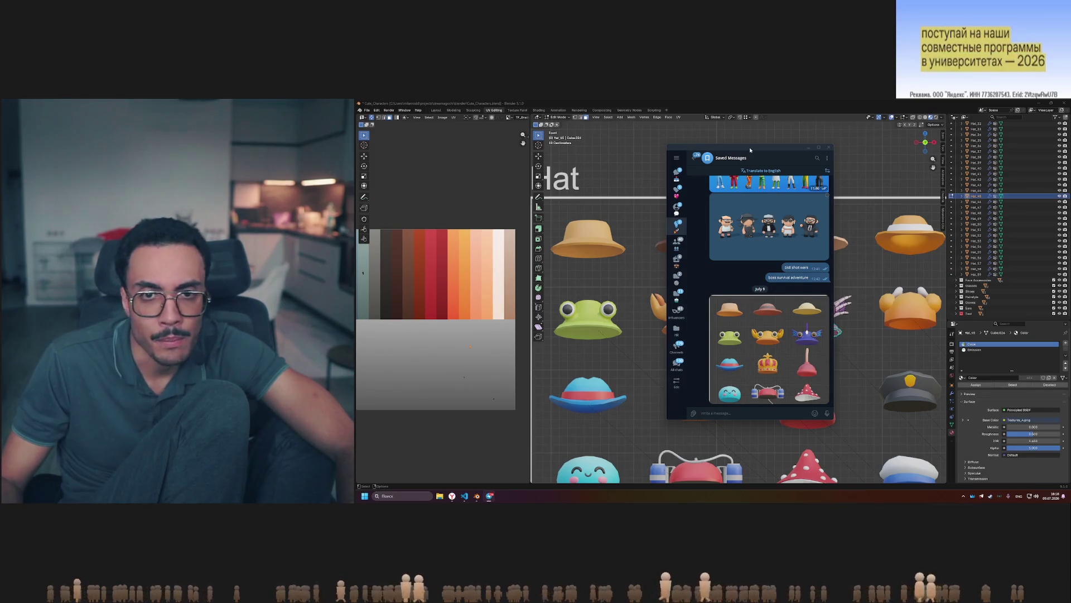
{"action": "left_click", "coordinate": [828, 147]}
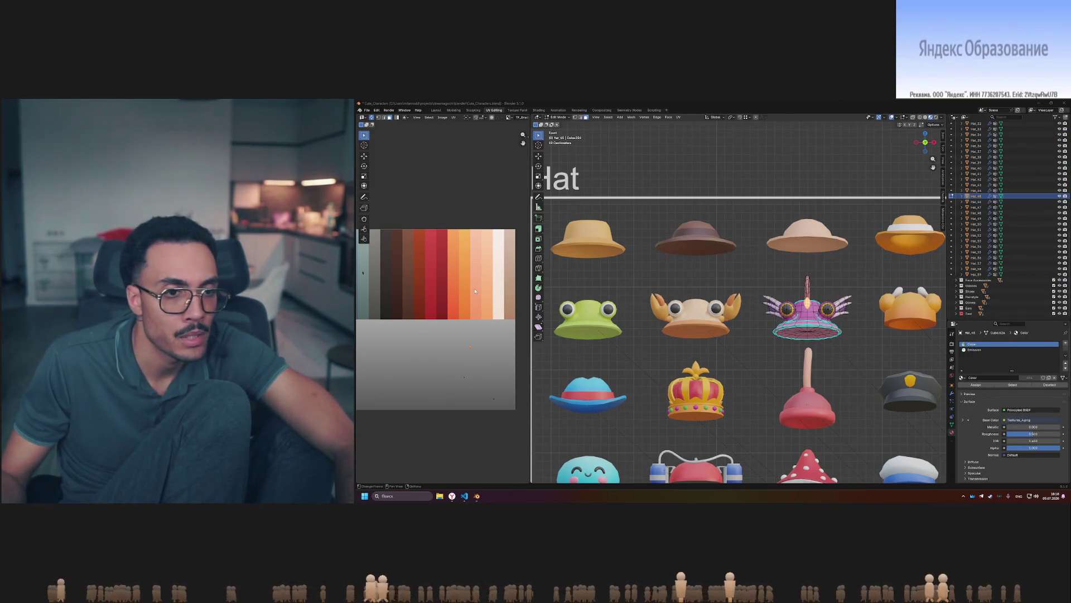
Select another UV point and move it toward a different palette swatch.
{"action": "mouse_move", "coordinate": [441, 309]}
{"action": "middle_mouse_down"}
{"action": "mouse_move", "coordinate": [474, 306]}
{"action": "mouse_move", "coordinate": [440, 301]}
{"action": "middle_mouse_up"}
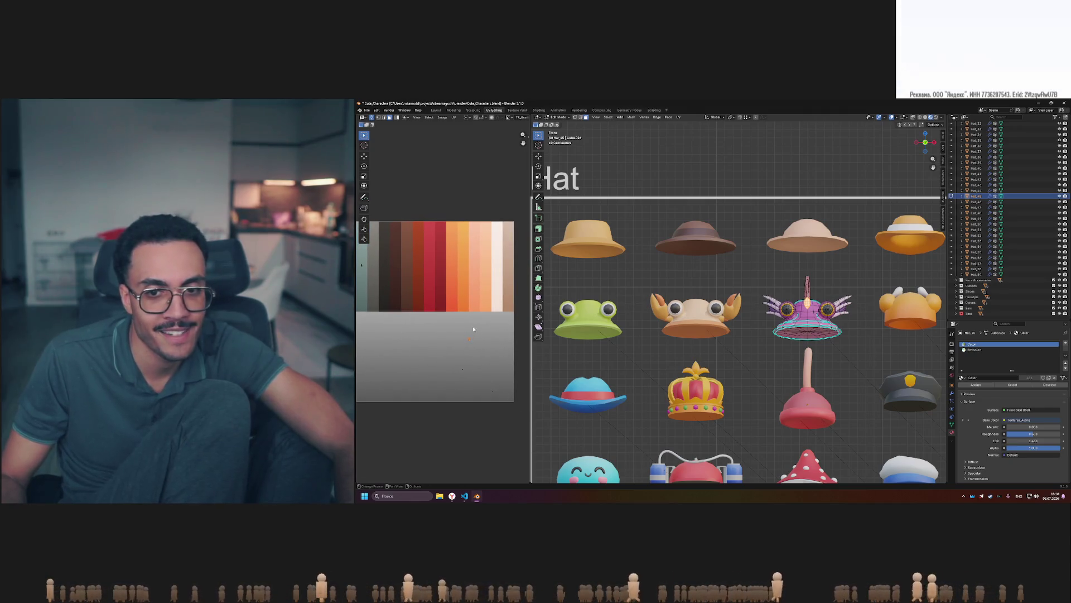
{"action": "key", "text": "g"}
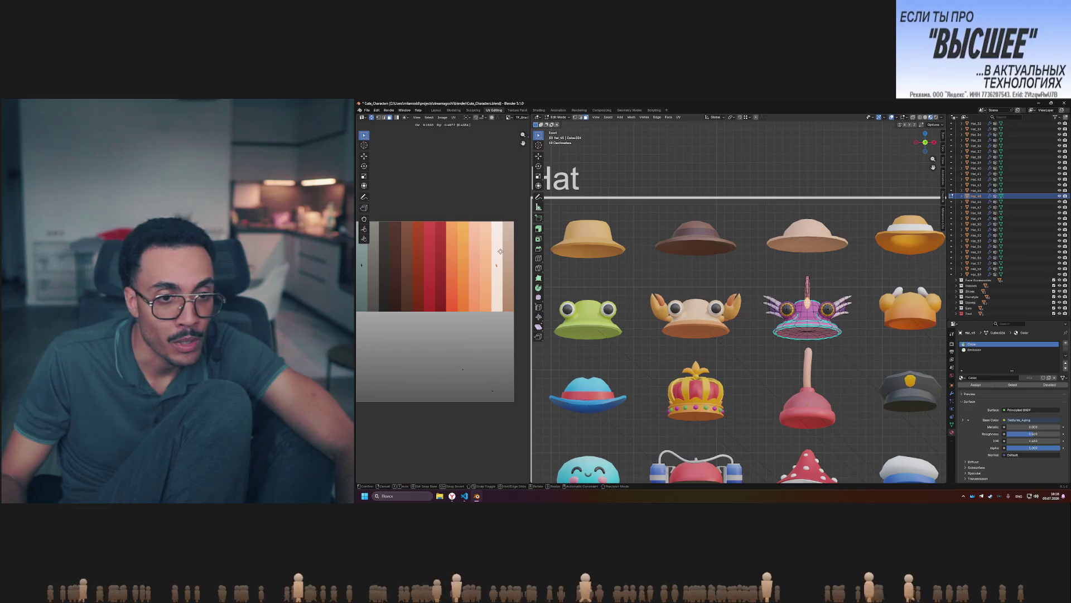
{"action": "left_click", "coordinate": [475, 382]}
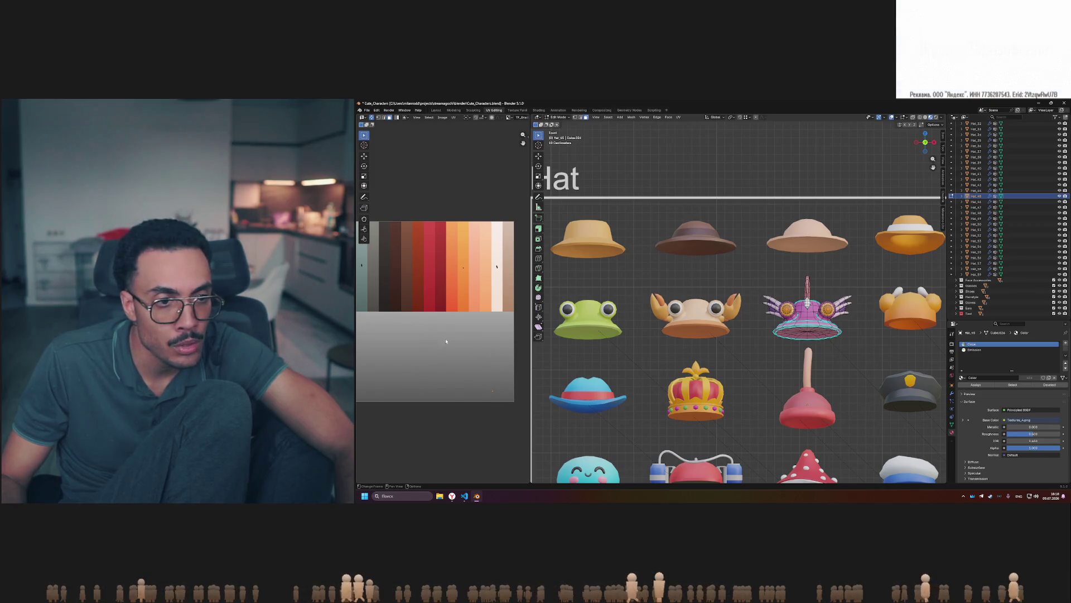
{"action": "key", "text": "g"}
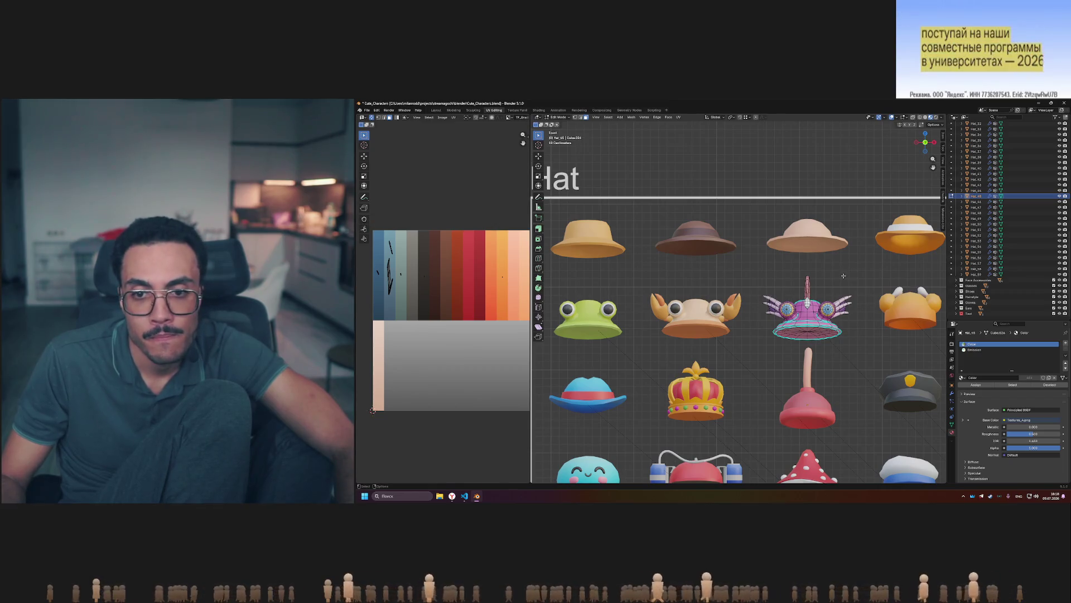
Back in Object Mode, assign the Main material to the angler-fish hat and select its Emission slot.
{"action": "key", "text": "Tab"}
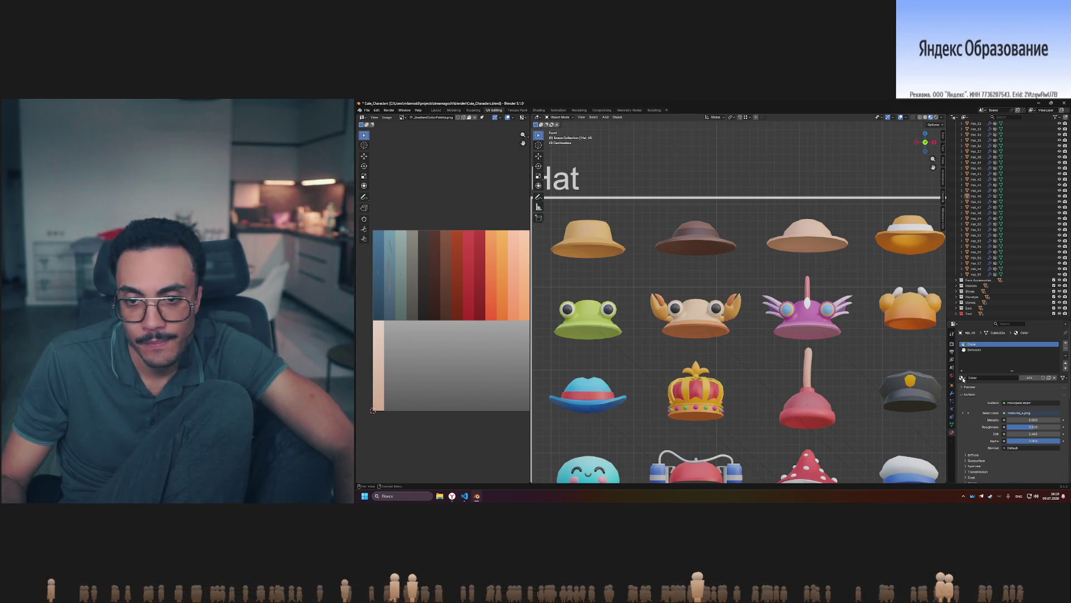
{"action": "left_click", "coordinate": [962, 378]}
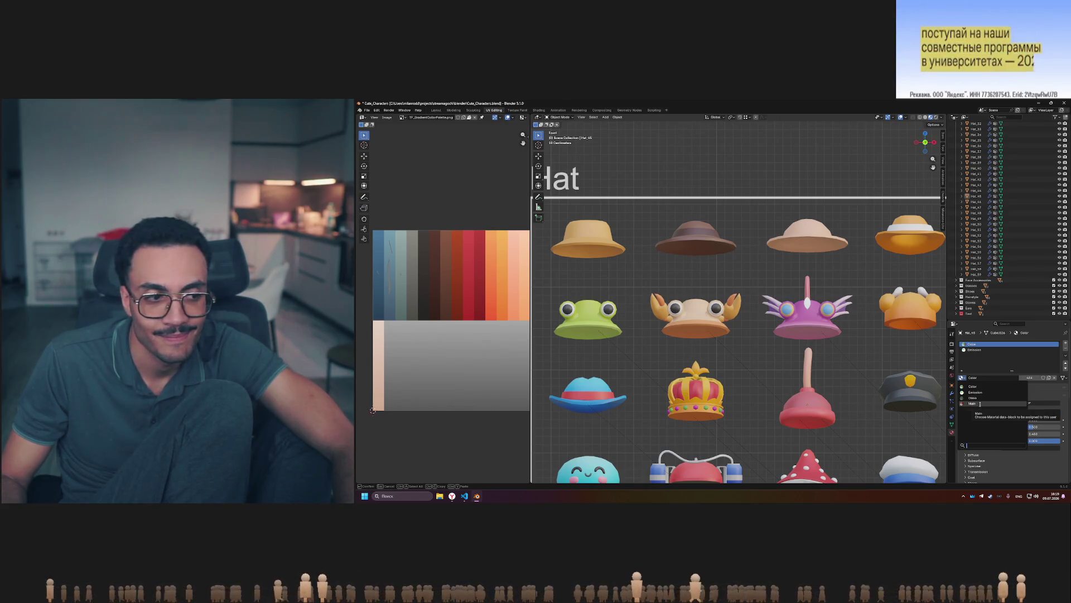
{"action": "left_click", "coordinate": [980, 403]}
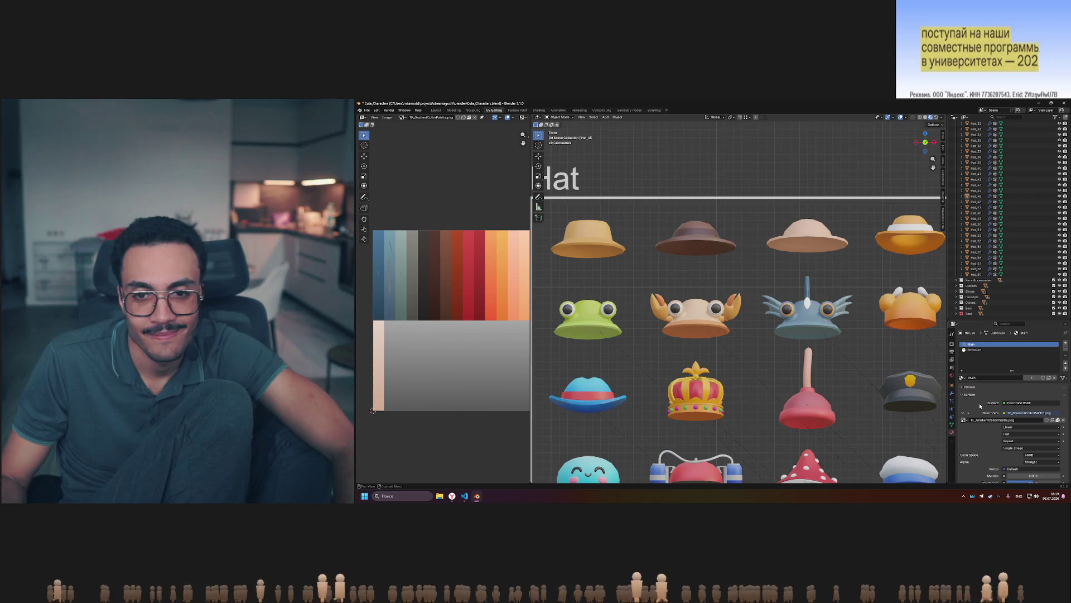
{"action": "left_click", "coordinate": [973, 350]}
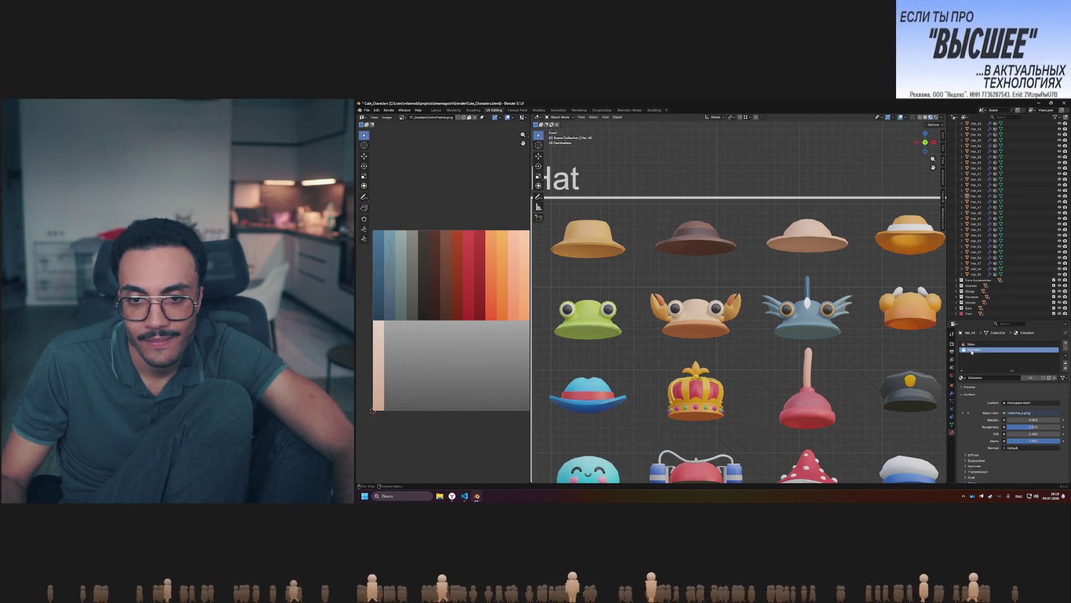
Zoom around the blue angler-fish hat among the hats and reselect the Main material slot.
{"action": "scroll", "coordinate": [798, 307], "scroll_direction": "up", "scroll_amount": 6}
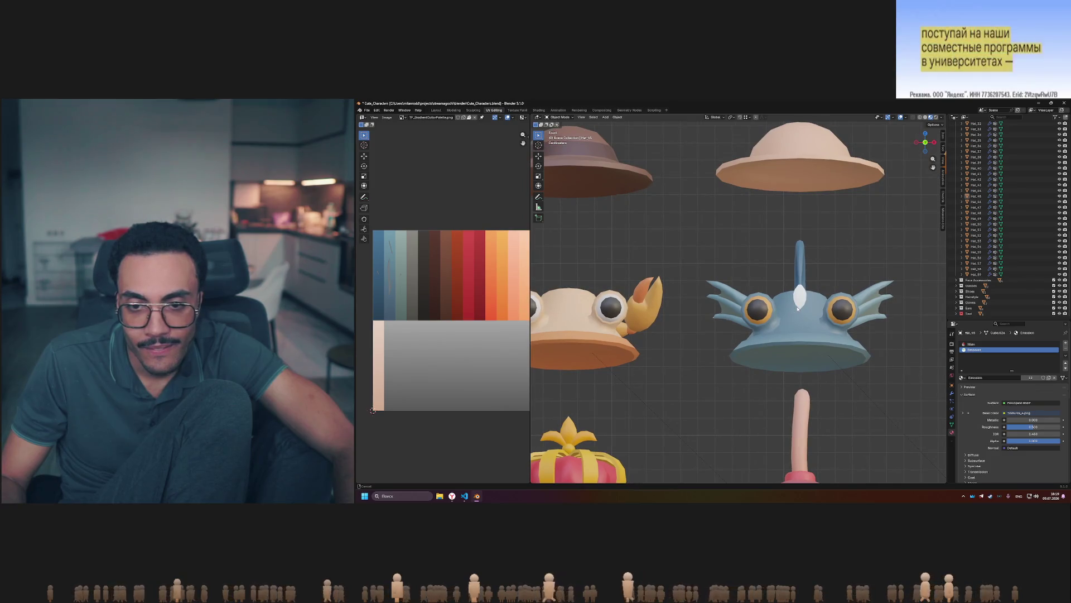
{"action": "scroll", "coordinate": [798, 308], "scroll_direction": "down", "scroll_amount": 2}
{"action": "left_click", "coordinate": [966, 345]}
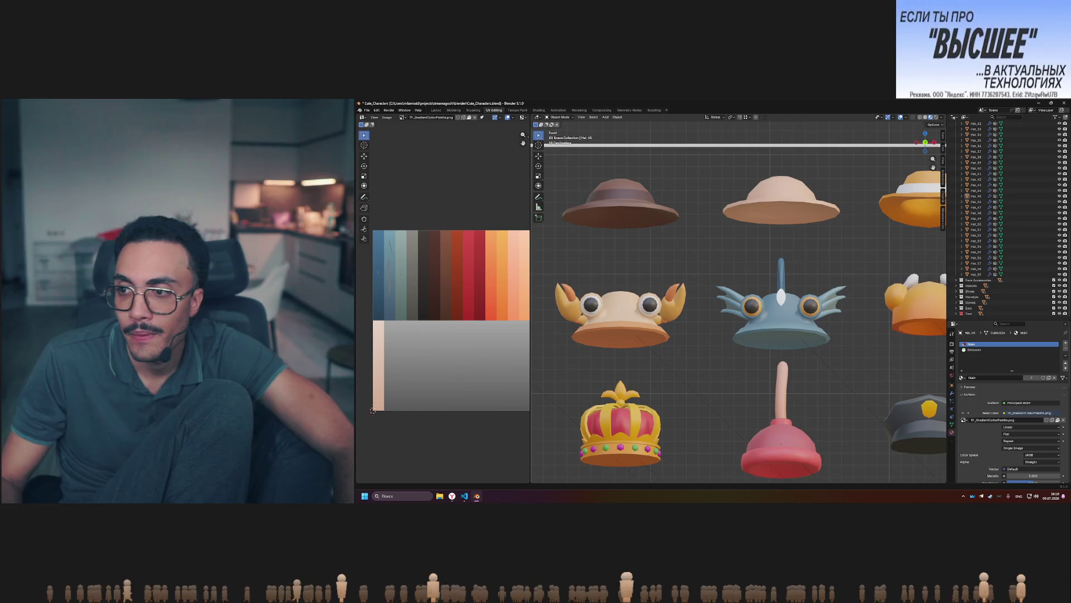
{"action": "scroll", "coordinate": [624, 286], "scroll_direction": "down", "scroll_amount": 2}
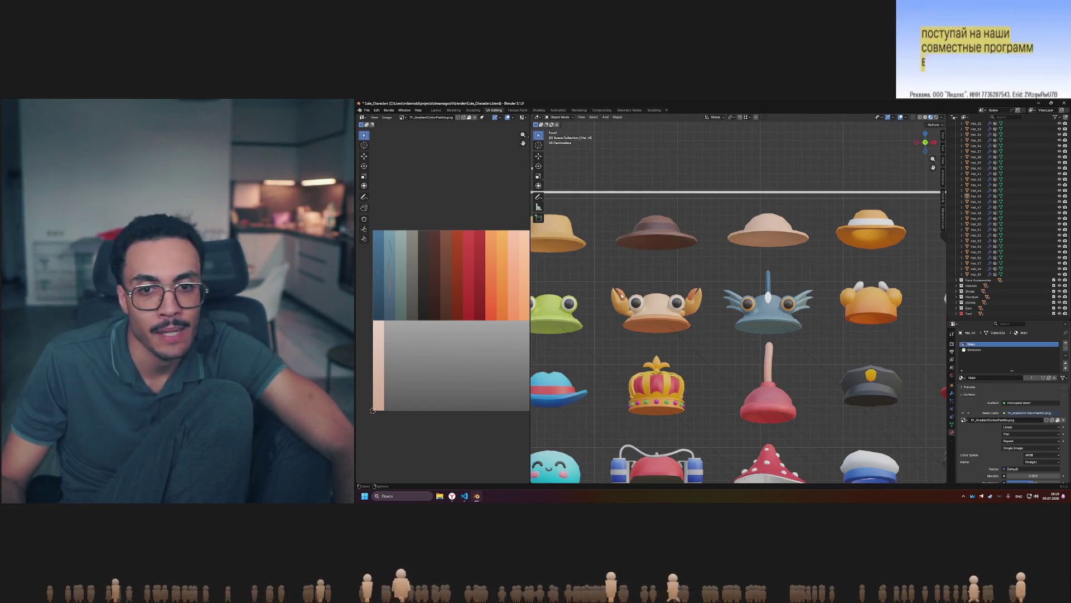
{"action": "scroll", "coordinate": [622, 290], "scroll_direction": "down", "scroll_amount": 1}
{"action": "scroll", "coordinate": [622, 295], "scroll_direction": "up", "scroll_amount": 2}
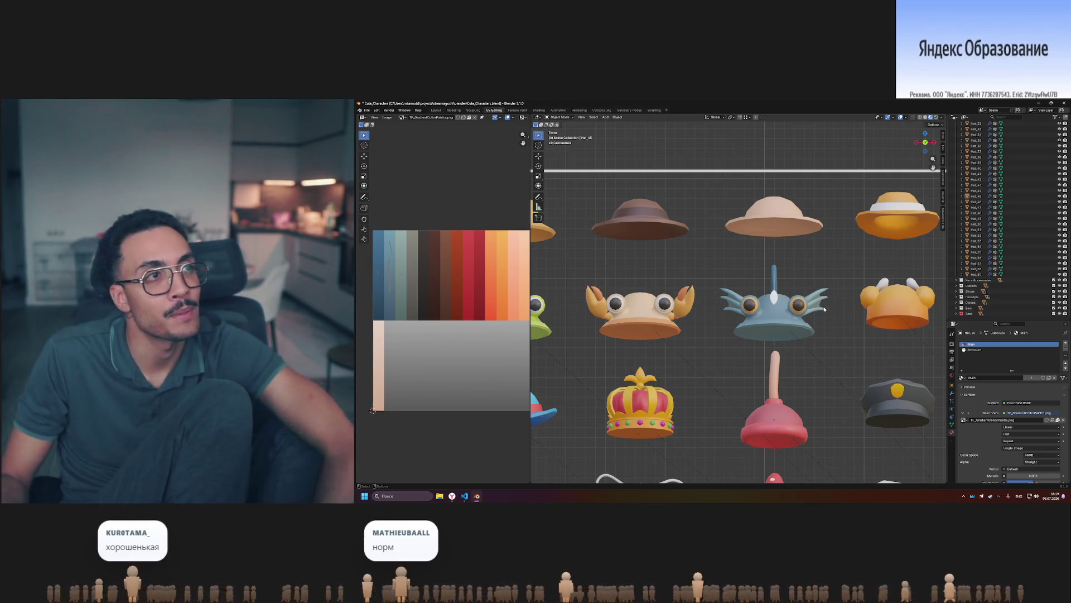
{"action": "scroll", "coordinate": [837, 304], "scroll_direction": "down", "scroll_amount": 2}
{"action": "scroll", "coordinate": [808, 313], "scroll_direction": "up", "scroll_amount": 1}
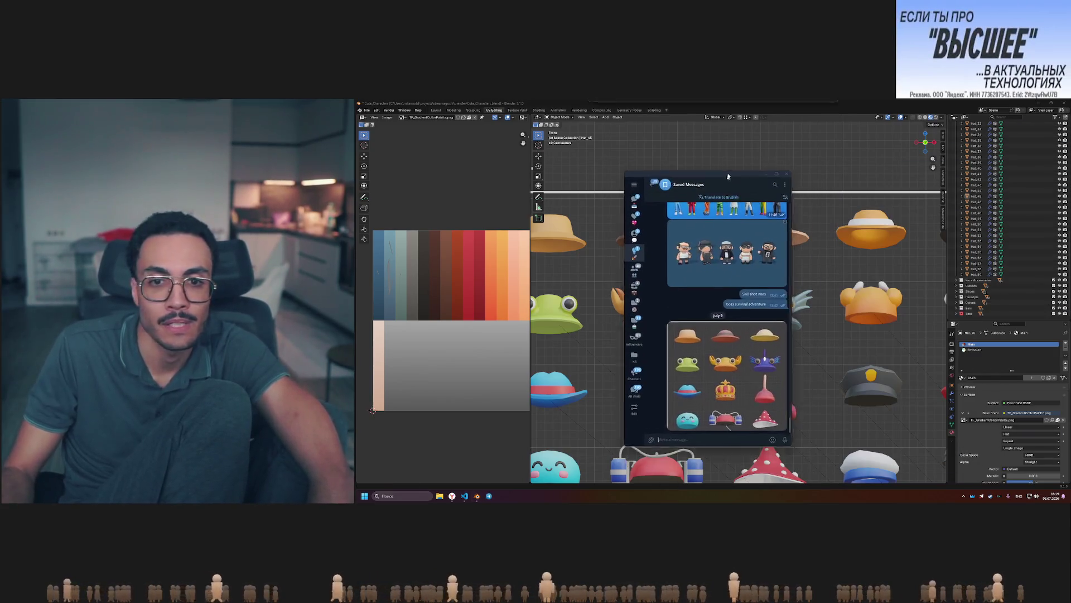
Enlarge and close the hats reference photo, then dismiss the Telegram chat window.
{"action": "left_click", "coordinate": [778, 373]}
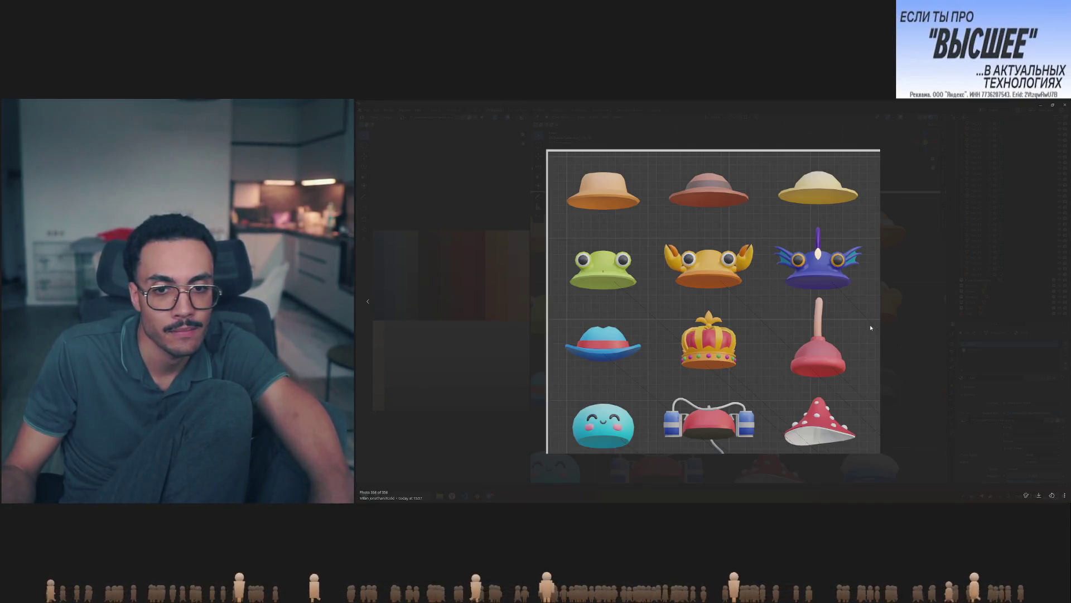
{"action": "left_click", "coordinate": [926, 248]}
{"action": "mouse_move", "coordinate": [723, 164]}
{"action": "left_mouse_down"}
{"action": "mouse_move", "coordinate": [541, 134]}
{"action": "mouse_move", "coordinate": [663, 132]}
{"action": "mouse_move", "coordinate": [648, 136]}
{"action": "mouse_move", "coordinate": [657, 147]}
{"action": "left_mouse_up"}
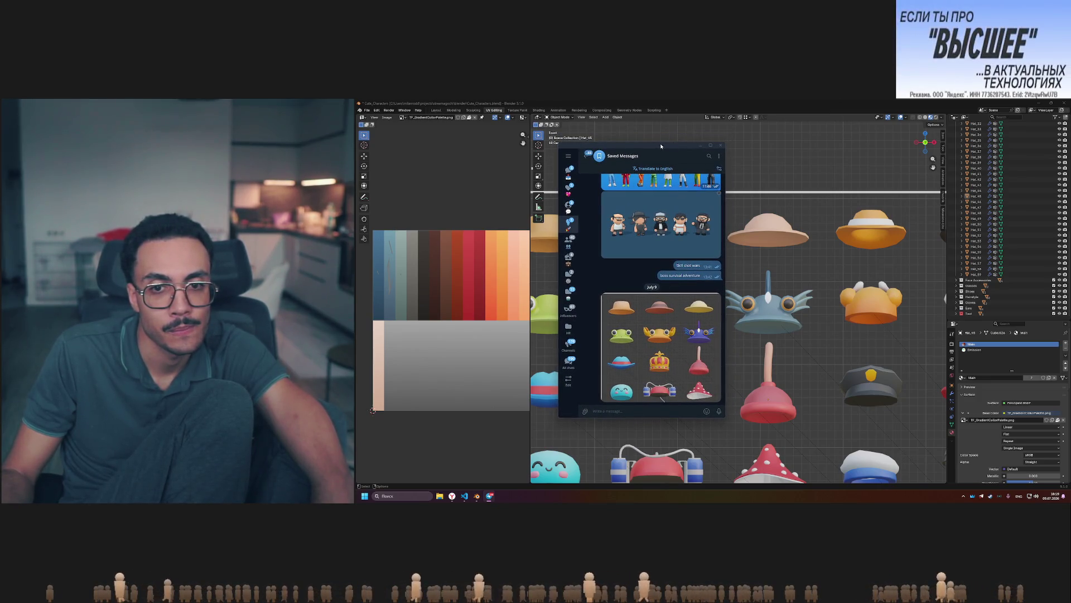
{"action": "left_click", "coordinate": [938, 118]}
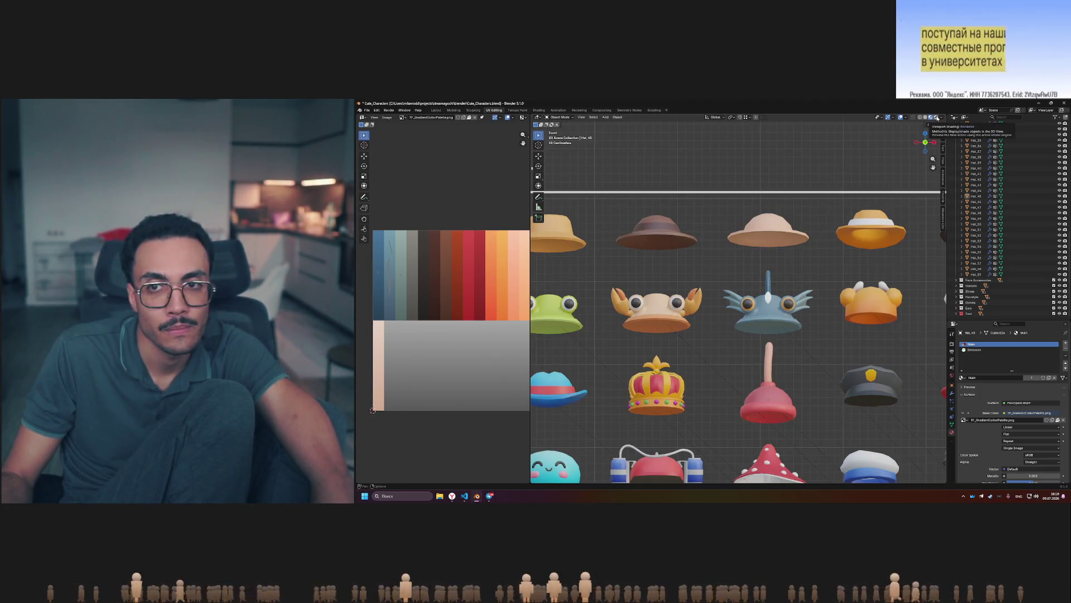
{"action": "left_click", "coordinate": [937, 117]}
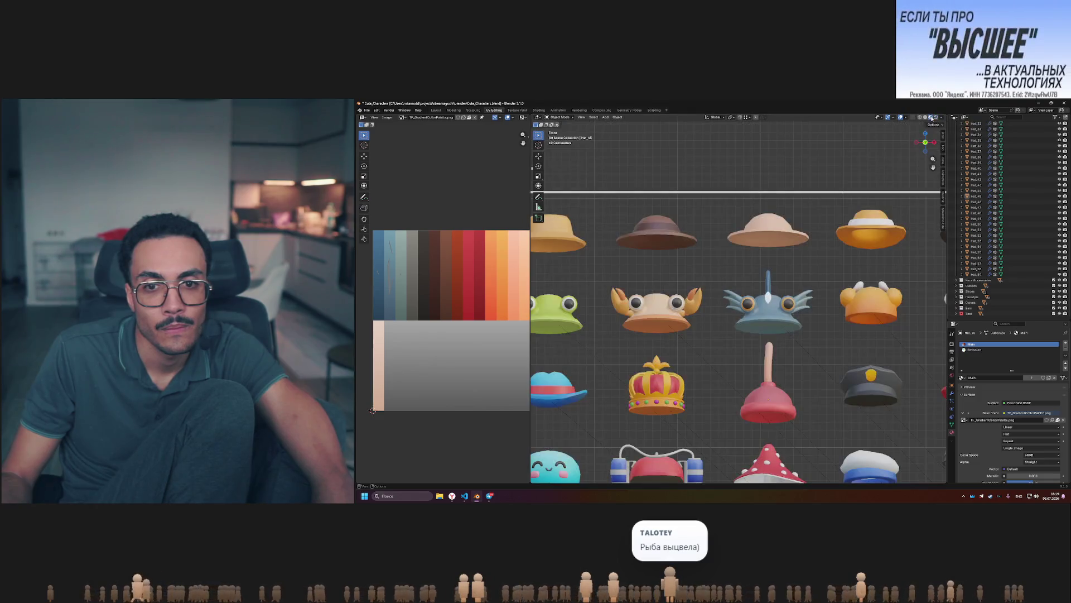
{"action": "left_click", "coordinate": [930, 118]}
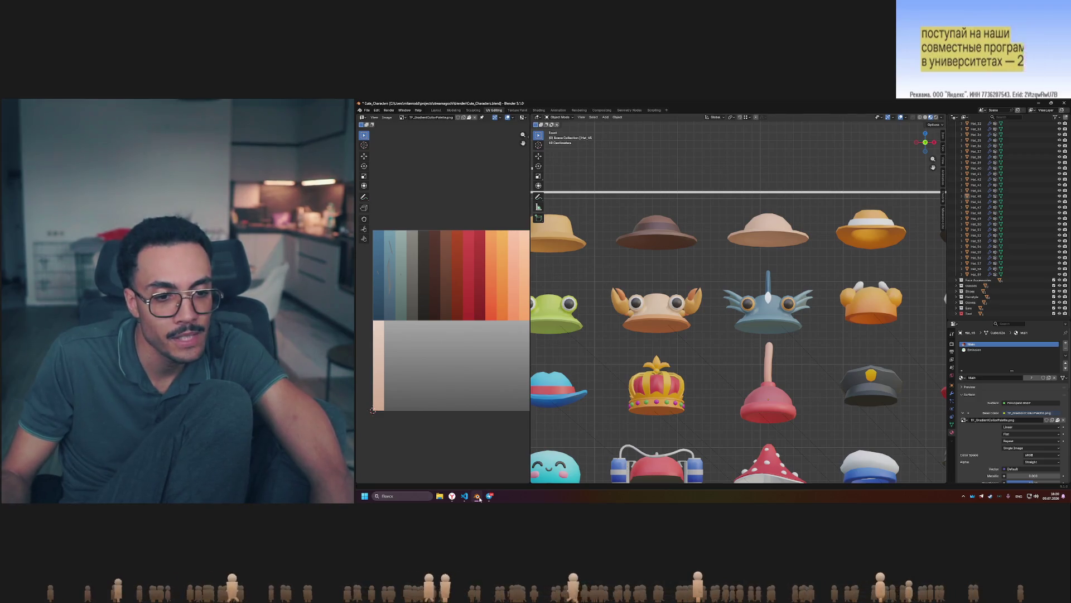
{"action": "left_click", "coordinate": [489, 496]}
{"action": "left_click_drag", "start_coordinate": [656, 148], "coordinate": [1070, 146]}
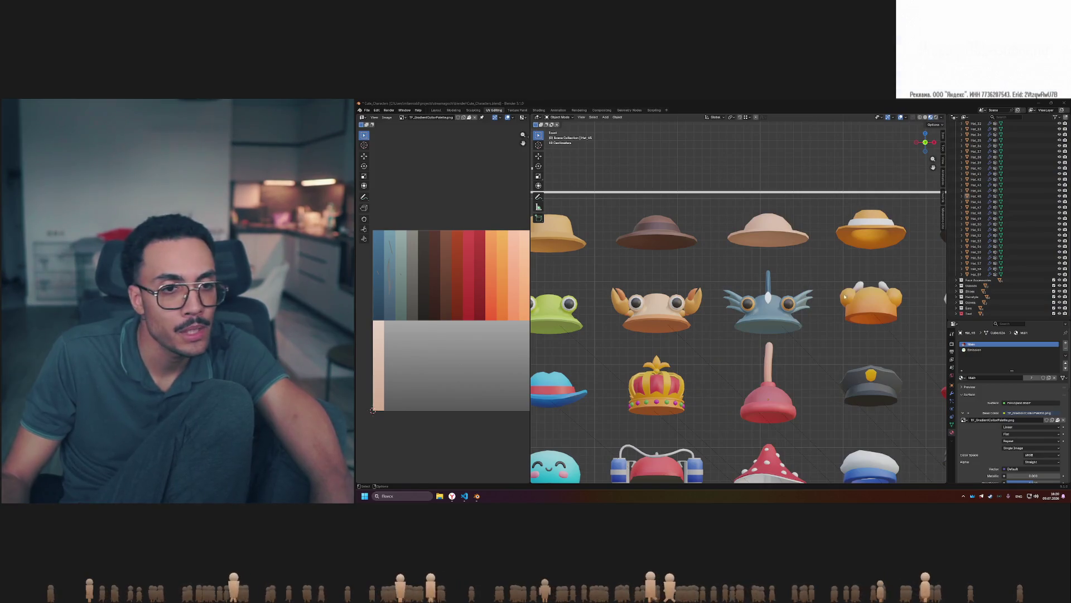
{"action": "mouse_move", "coordinate": [497, 344]}
{"action": "middle_mouse_down"}
{"action": "mouse_move", "coordinate": [479, 345]}
{"action": "mouse_move", "coordinate": [509, 327]}
{"action": "middle_mouse_up"}
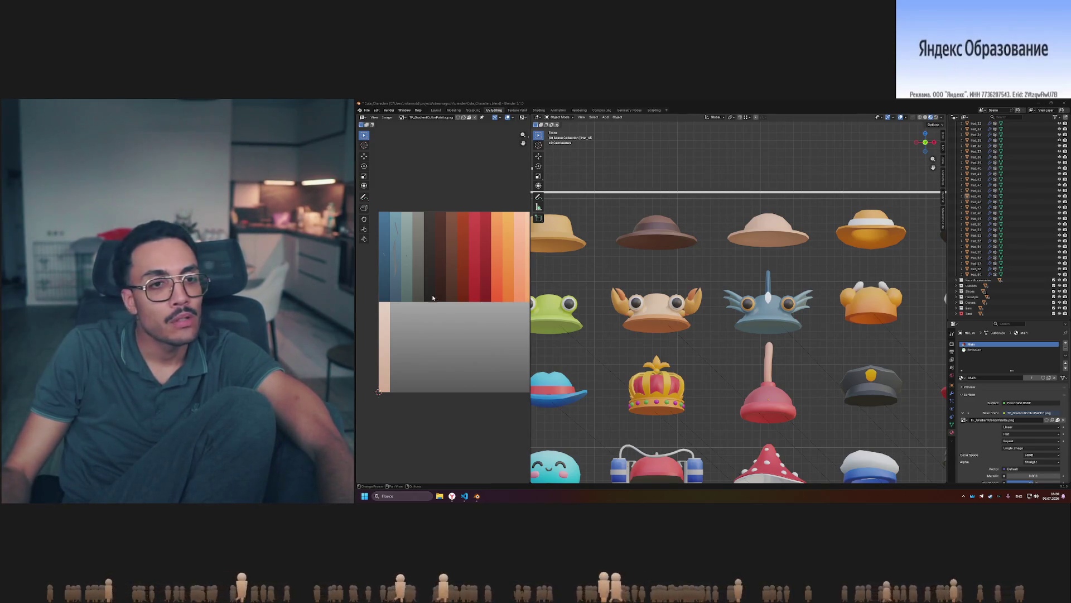
{"action": "middle_click_drag", "start_coordinate": [512, 308], "coordinate": [478, 309]}
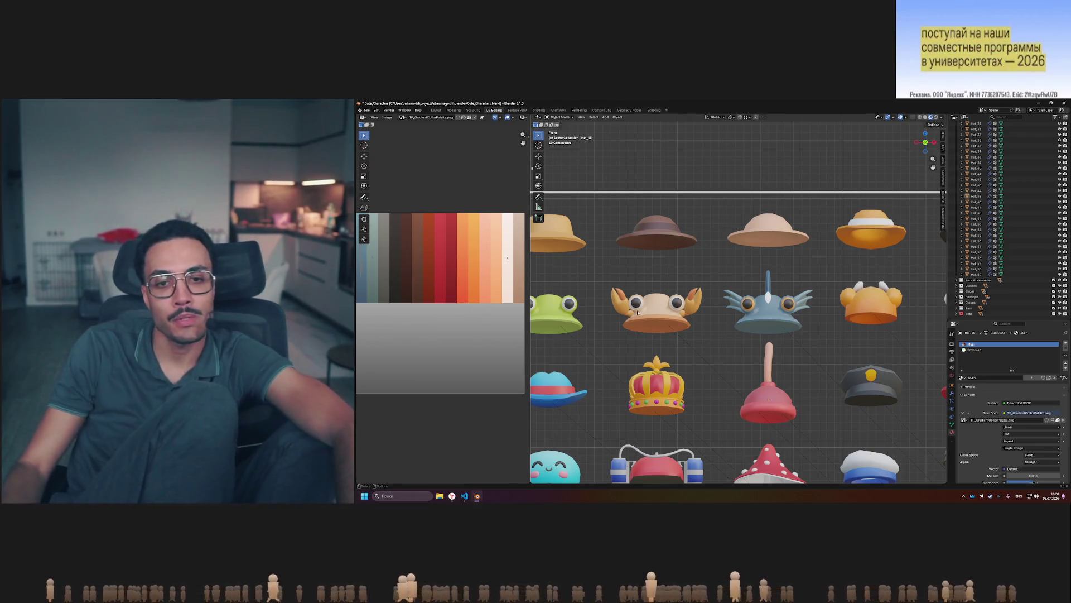
{"action": "middle_click_drag", "start_coordinate": [660, 280], "coordinate": [720, 272], "text": "shift"}
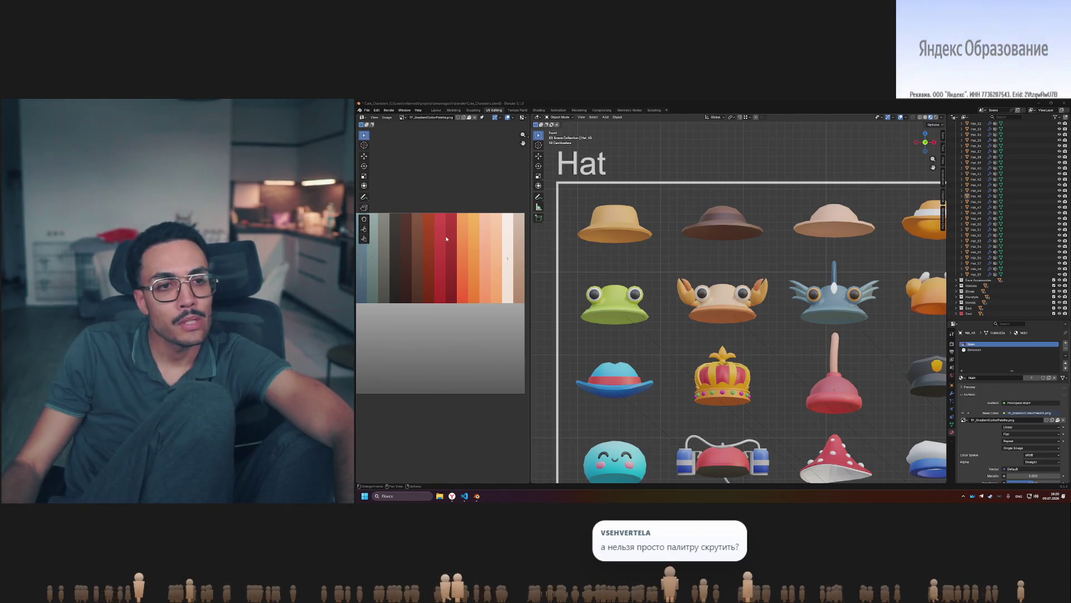
{"action": "scroll", "coordinate": [494, 222], "scroll_direction": "down", "scroll_amount": 1}
{"action": "scroll", "coordinate": [417, 245], "scroll_direction": "up", "scroll_amount": 1}
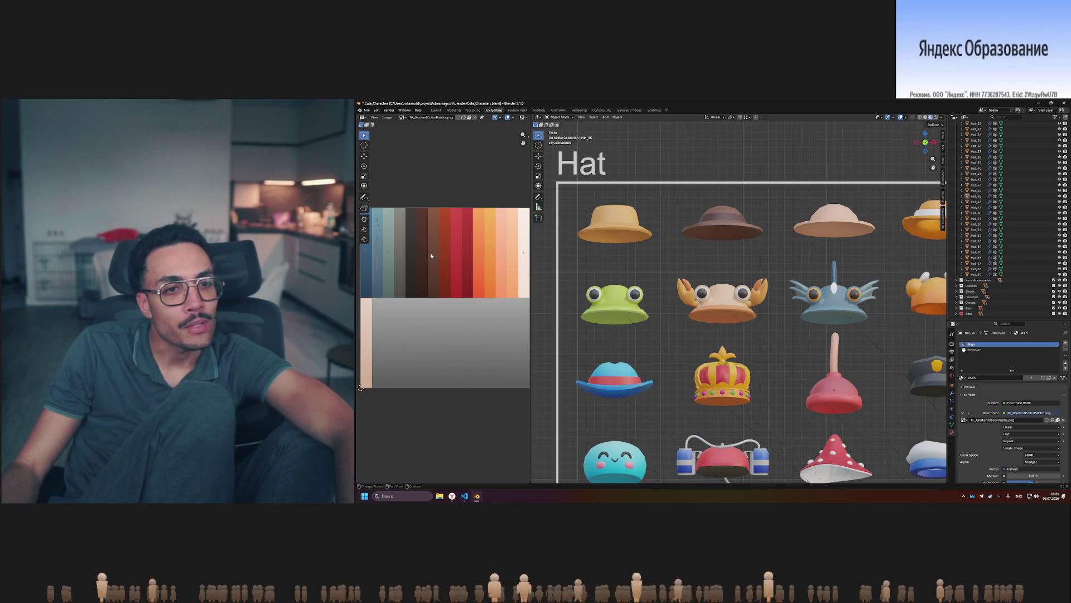
{"action": "left_click", "coordinate": [843, 310]}
{"action": "key", "text": "Tab"}
Box-select the fish hat's UV island, move it across the palette, and check the colour.
{"action": "scroll", "coordinate": [426, 233], "scroll_direction": "up", "scroll_amount": 3, "text": "ctrl"}
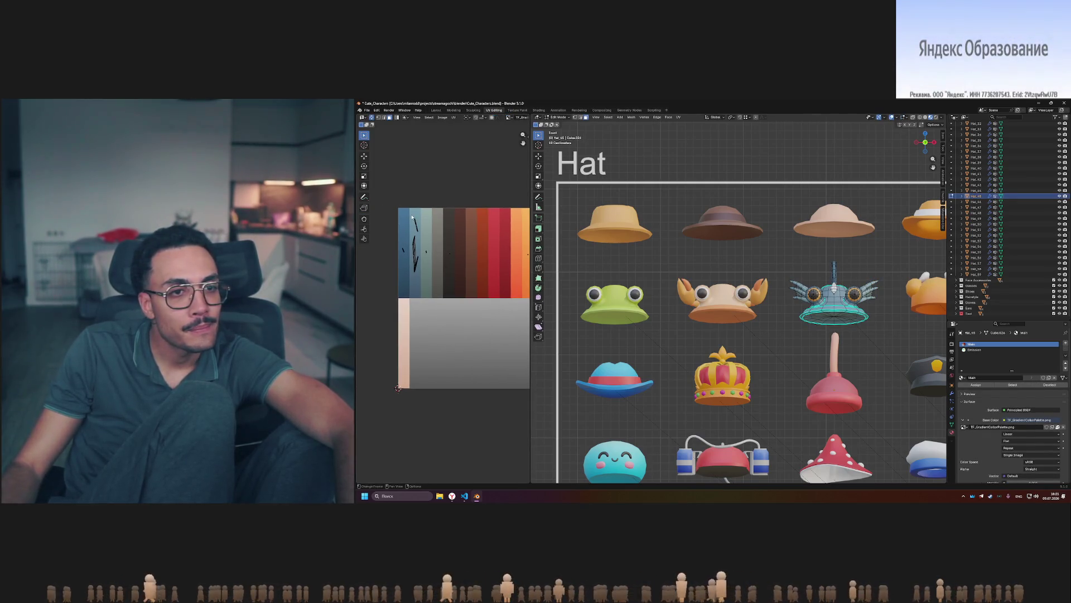
{"action": "left_click_drag", "start_coordinate": [429, 236], "coordinate": [429, 236]}
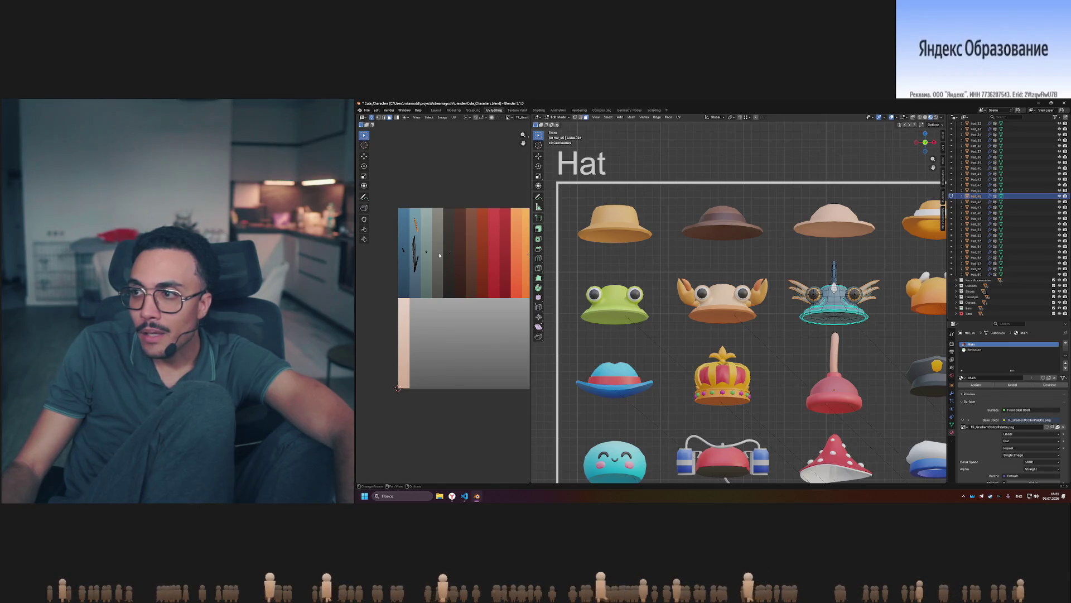
{"action": "key", "text": "b"}
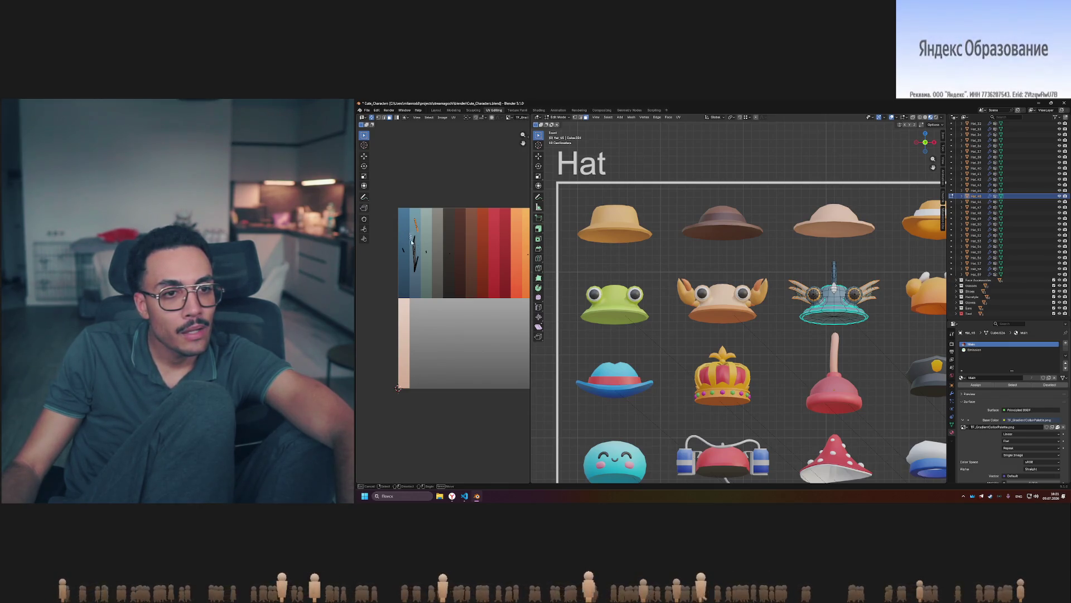
{"action": "left_click_drag", "start_coordinate": [409, 237], "coordinate": [417, 259]}
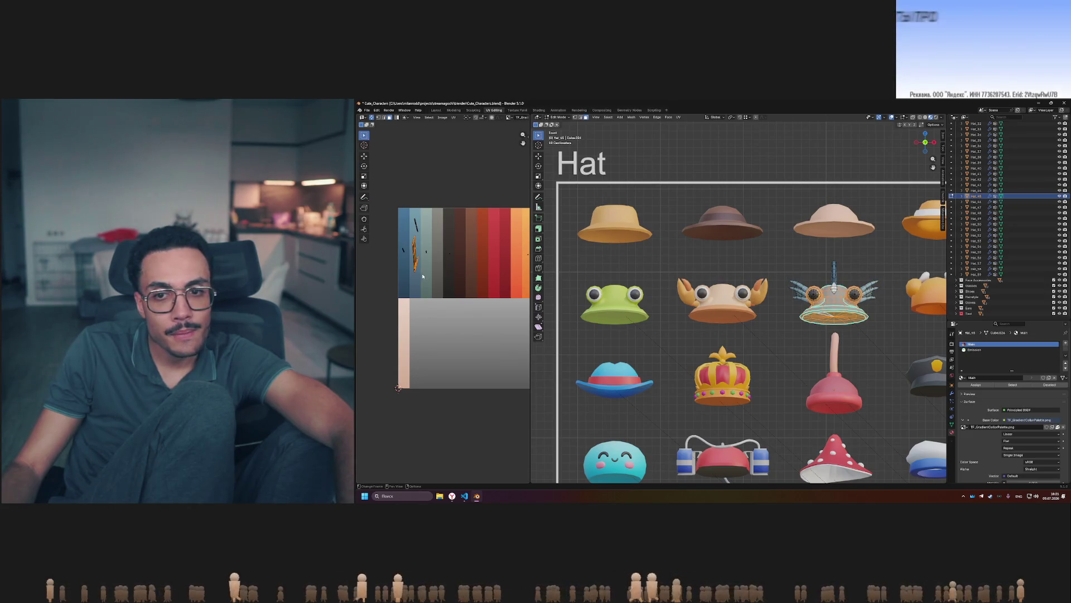
{"action": "key", "text": "g"}
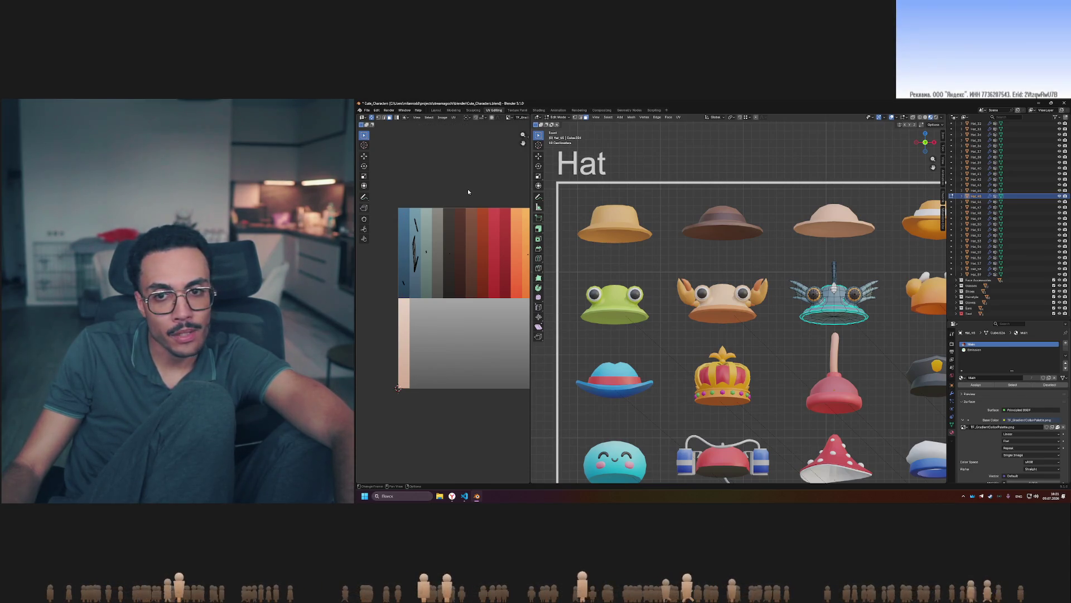
{"action": "key", "text": "Tab"}
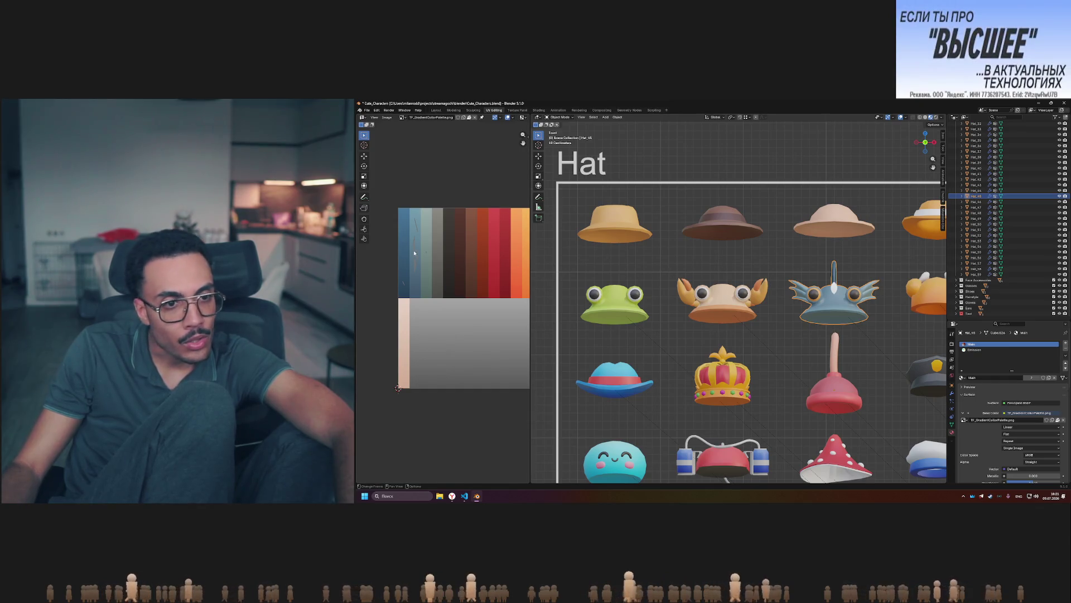
Move the fish hat's whole UV island onto a blue palette column and leave Edit Mode.
{"action": "key", "text": "Tab"}
{"action": "left_click_drag", "start_coordinate": [420, 259], "coordinate": [419, 258]}
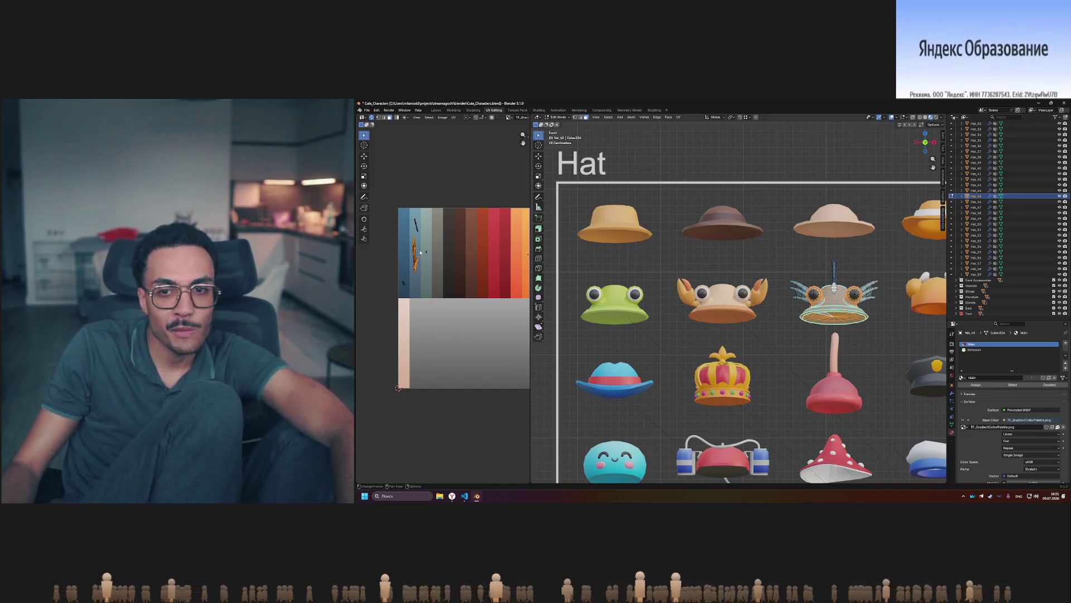
{"action": "key", "text": "g"}
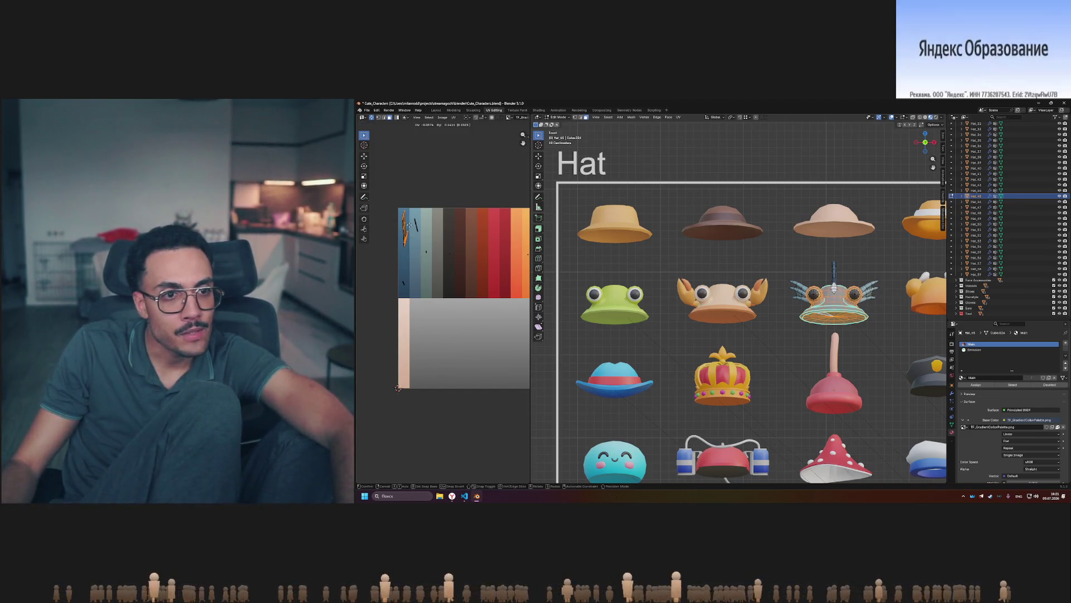
{"action": "left_click", "coordinate": [409, 225]}
{"action": "key", "text": "Tab"}
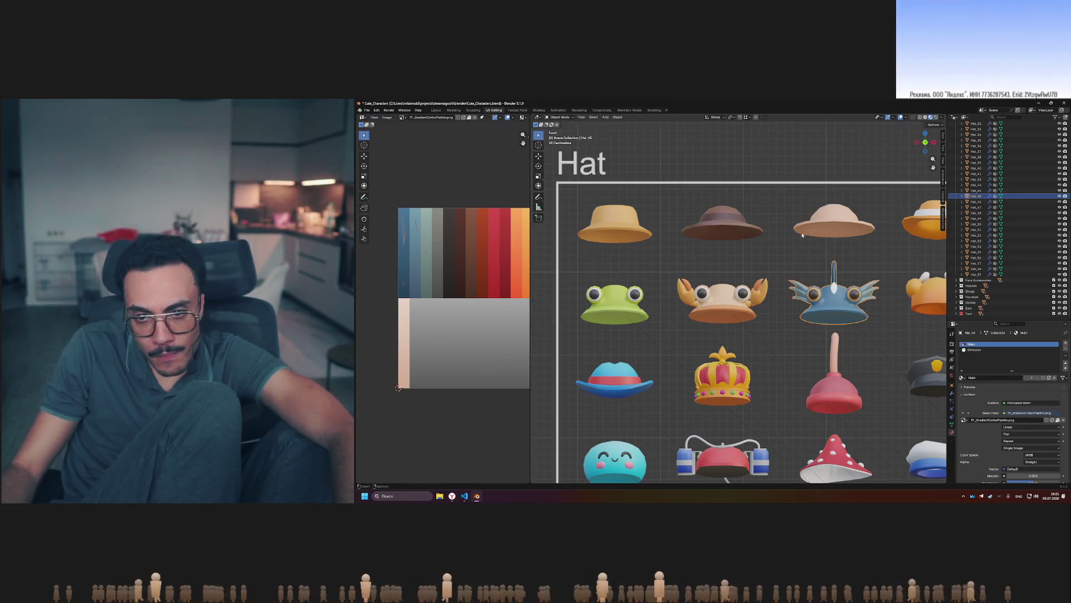
{"action": "left_click", "coordinate": [802, 235]}
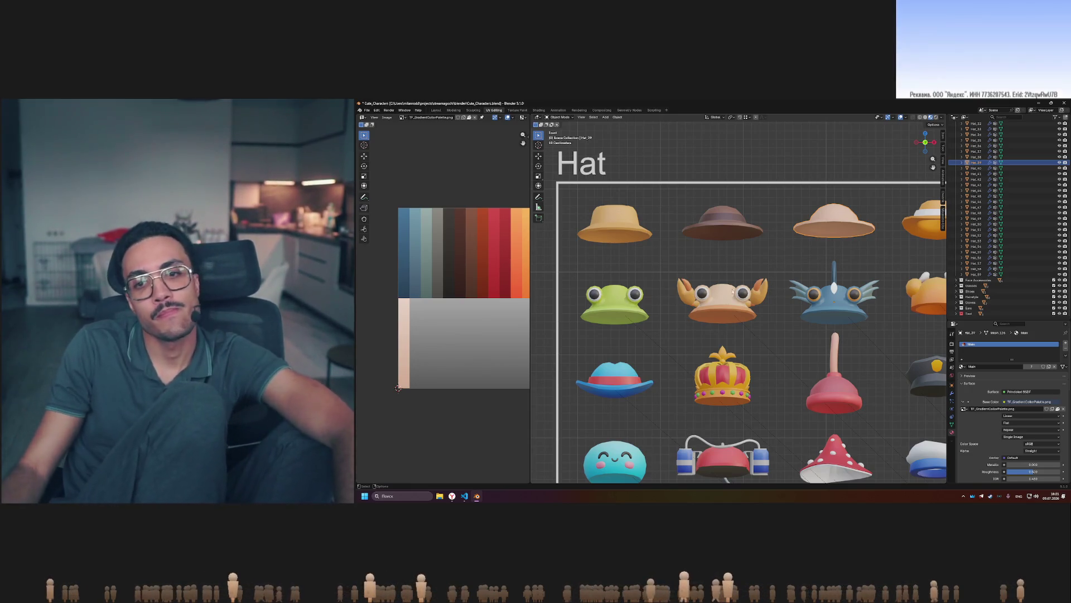
{"action": "scroll", "coordinate": [866, 299], "scroll_direction": "down", "scroll_amount": 1}
{"action": "scroll", "coordinate": [699, 300], "scroll_direction": "up", "scroll_amount": 5}
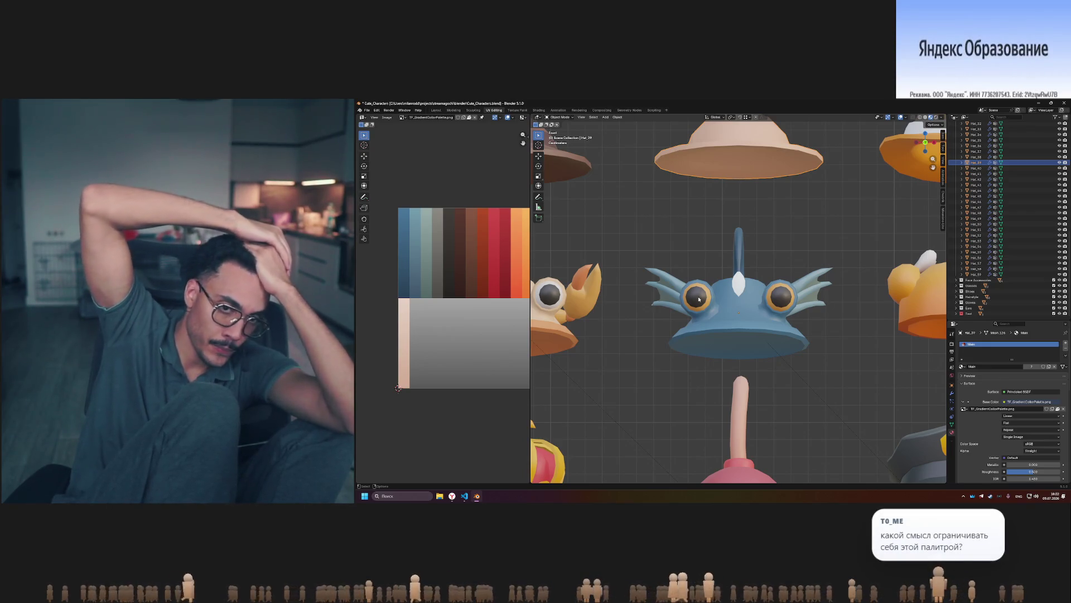
{"action": "scroll", "coordinate": [654, 273], "scroll_direction": "down", "scroll_amount": 8}
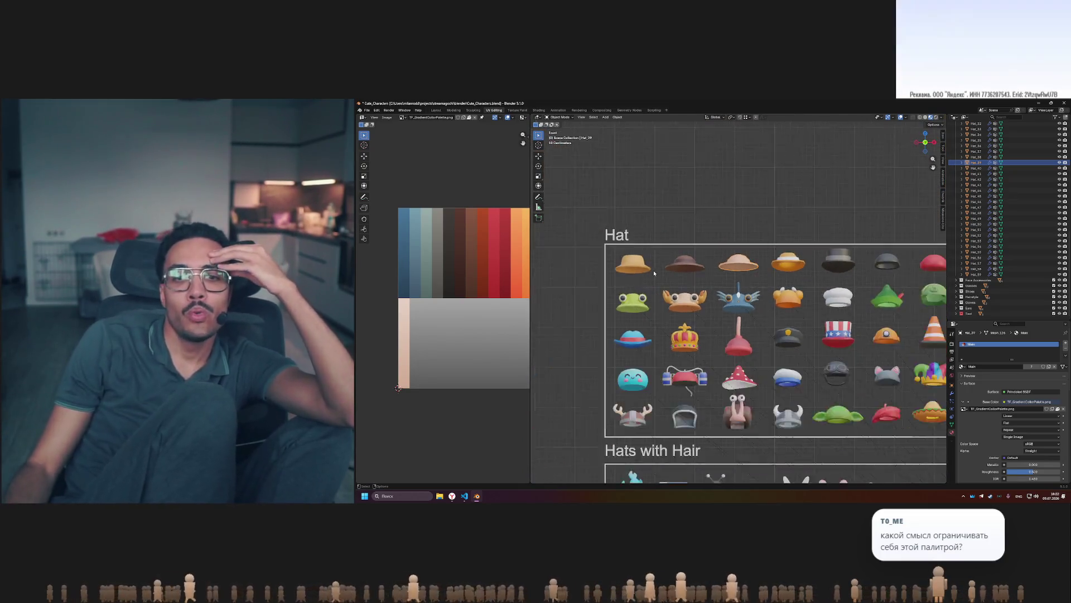
{"action": "scroll", "coordinate": [654, 272], "scroll_direction": "down", "scroll_amount": 3}
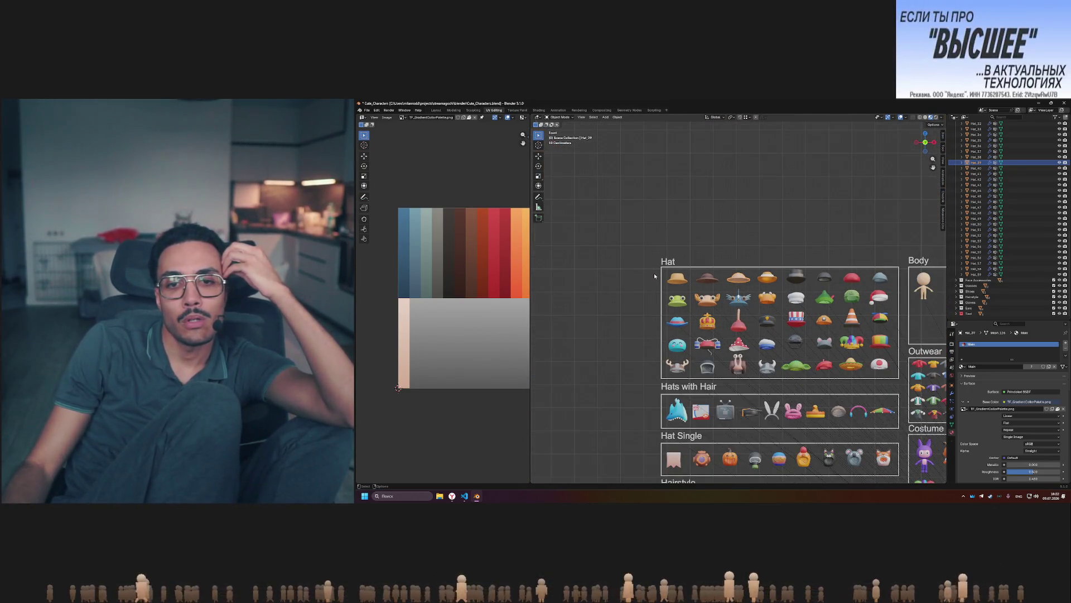
{"action": "scroll", "coordinate": [654, 273], "scroll_direction": "up", "scroll_amount": 3}
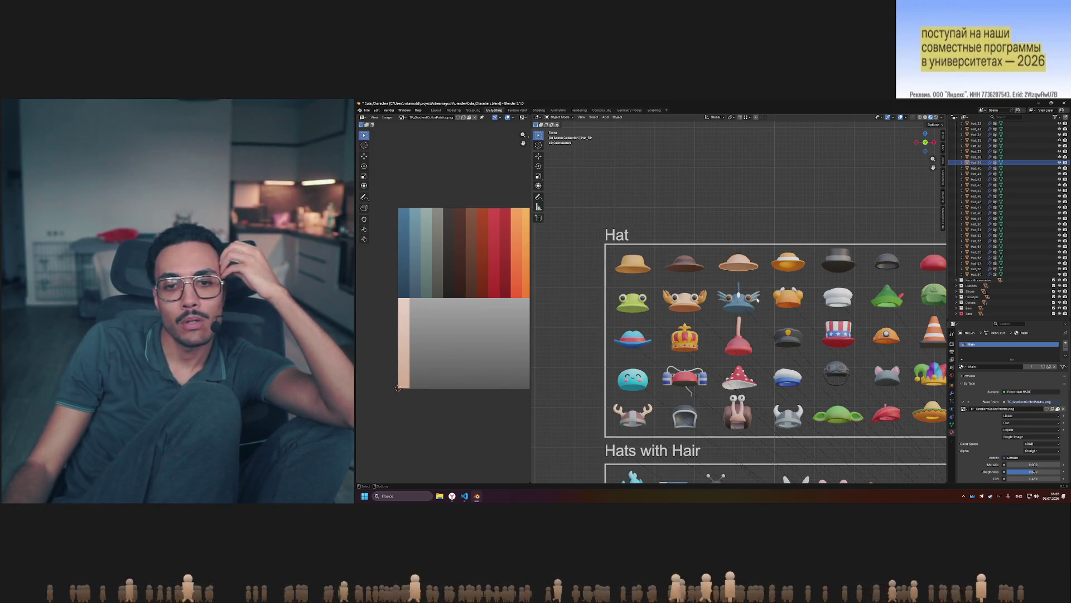